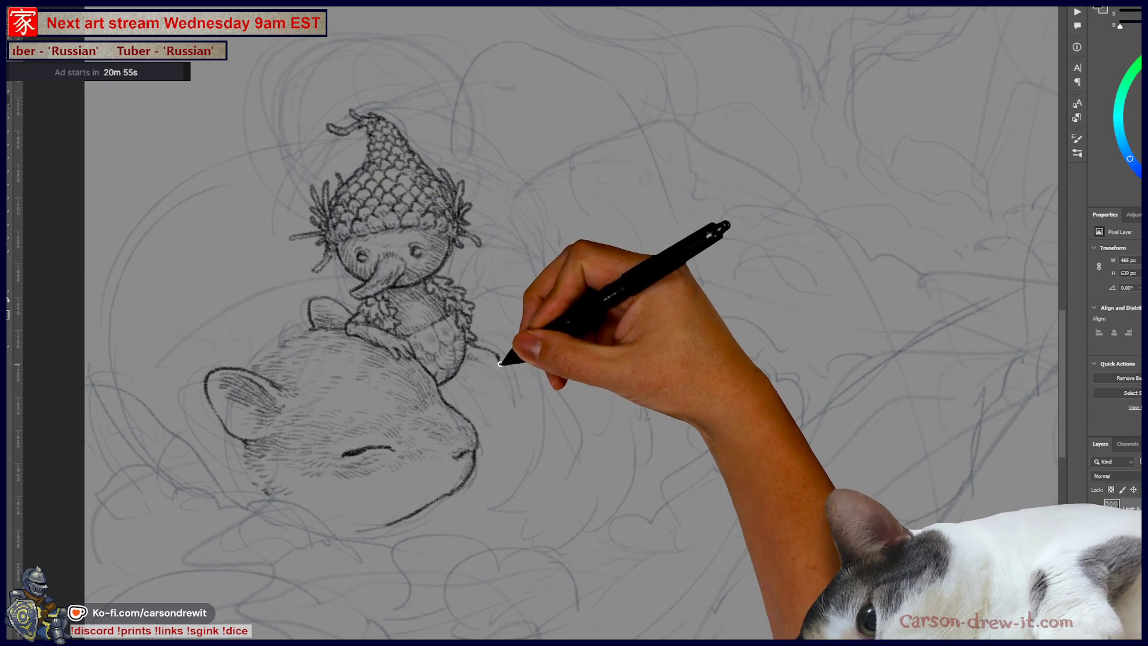
Step: Add pencil strokes along the creature's back and just right of its head
drag(500, 364, 481, 355)
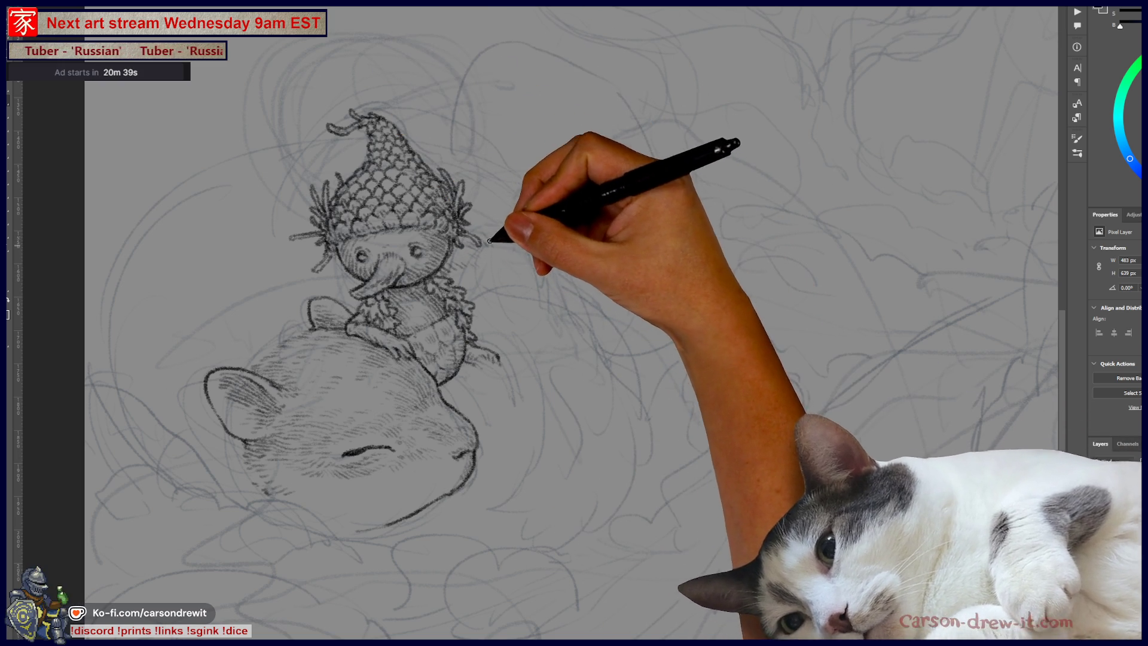
drag(496, 240, 503, 237)
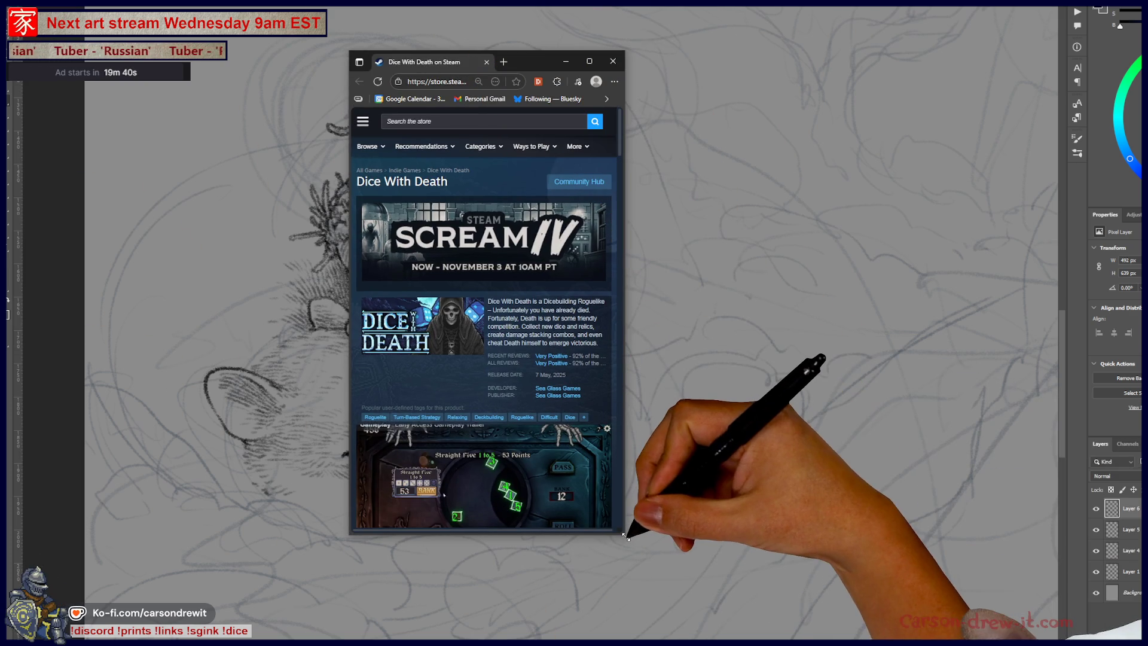
Step: Enlarge the Dice With Death store window to a full desktop layout and browse the page
drag(625, 534, 929, 637)
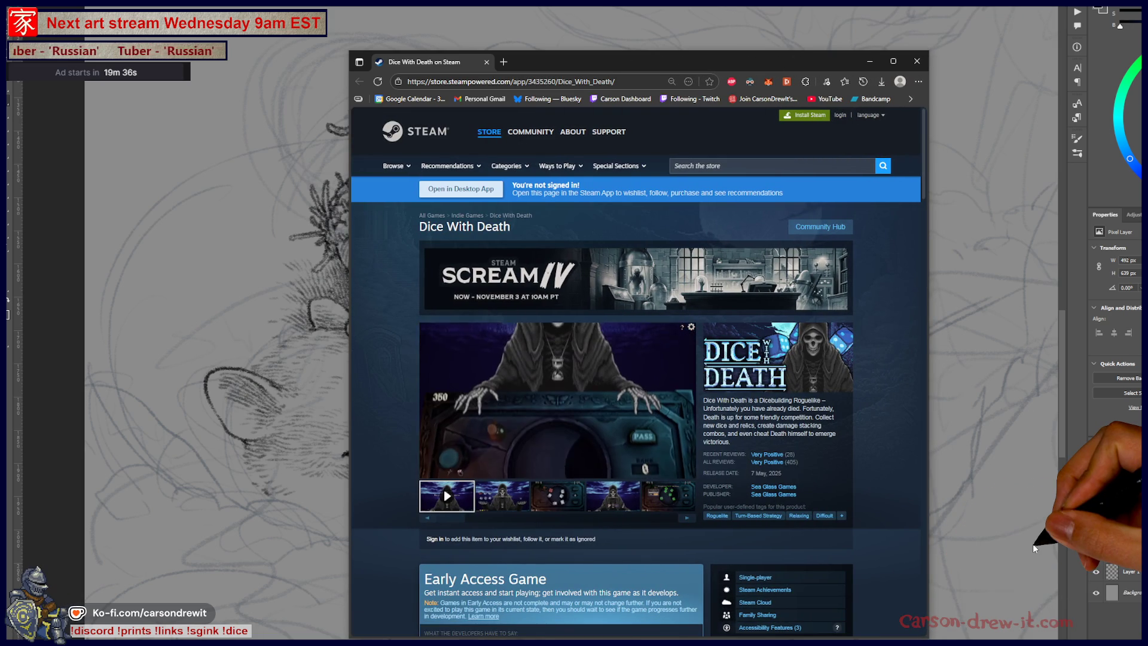
mouse_move(775, 462)
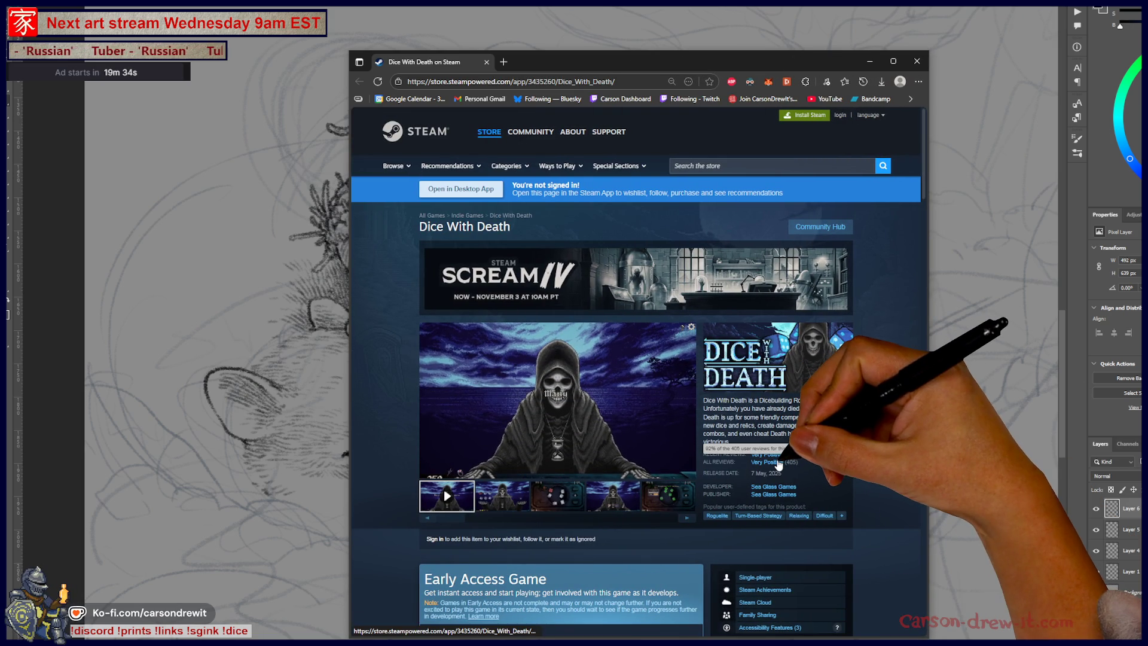
scroll(877, 458, down, 4)
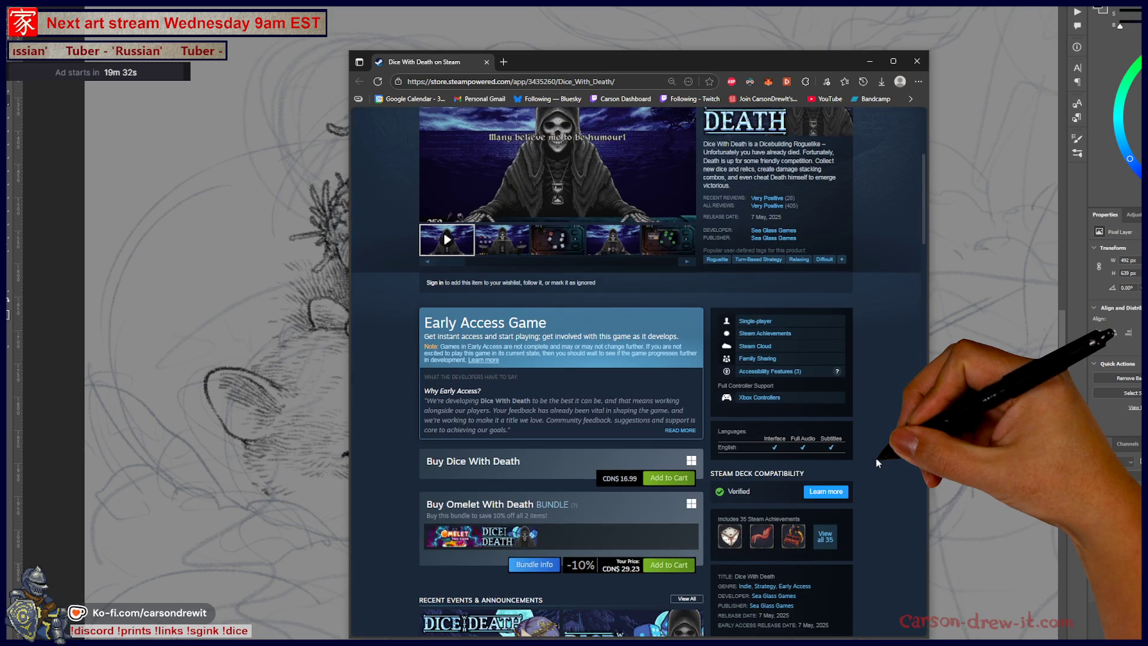
scroll(875, 462, down, 4)
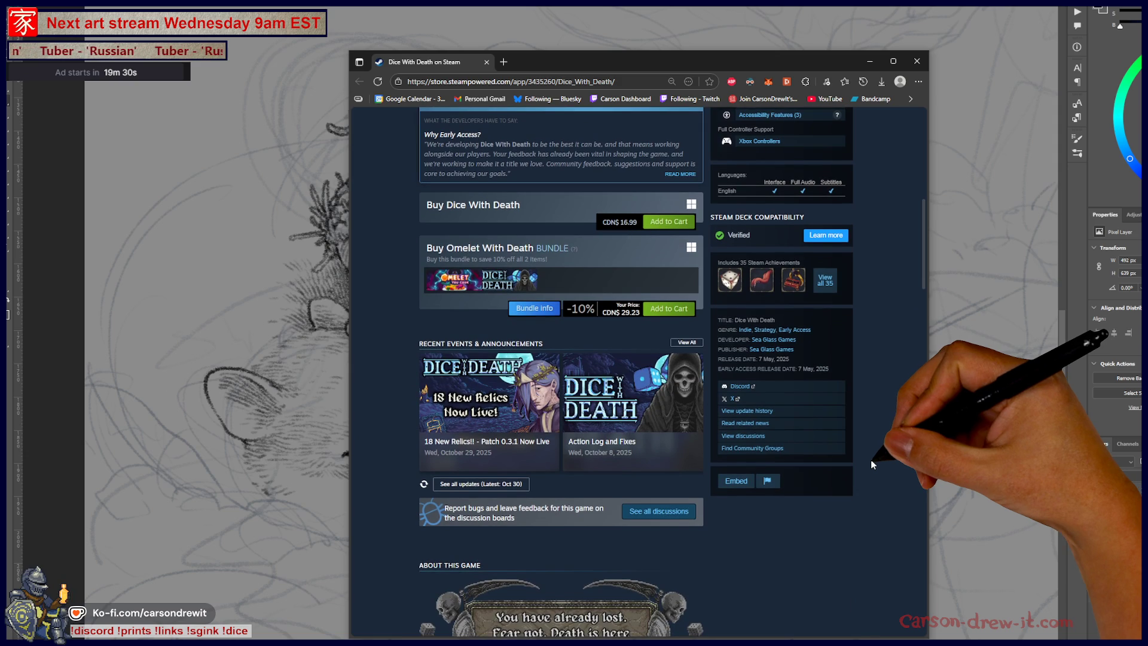
scroll(872, 462, up, 2)
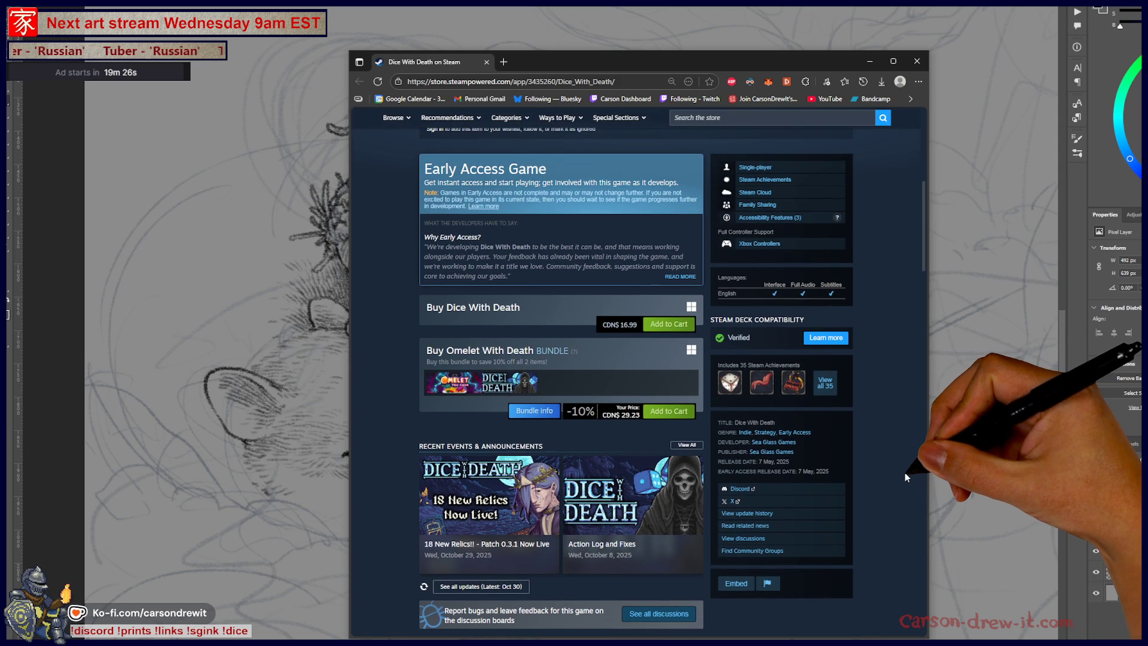
scroll(902, 476, up, 6)
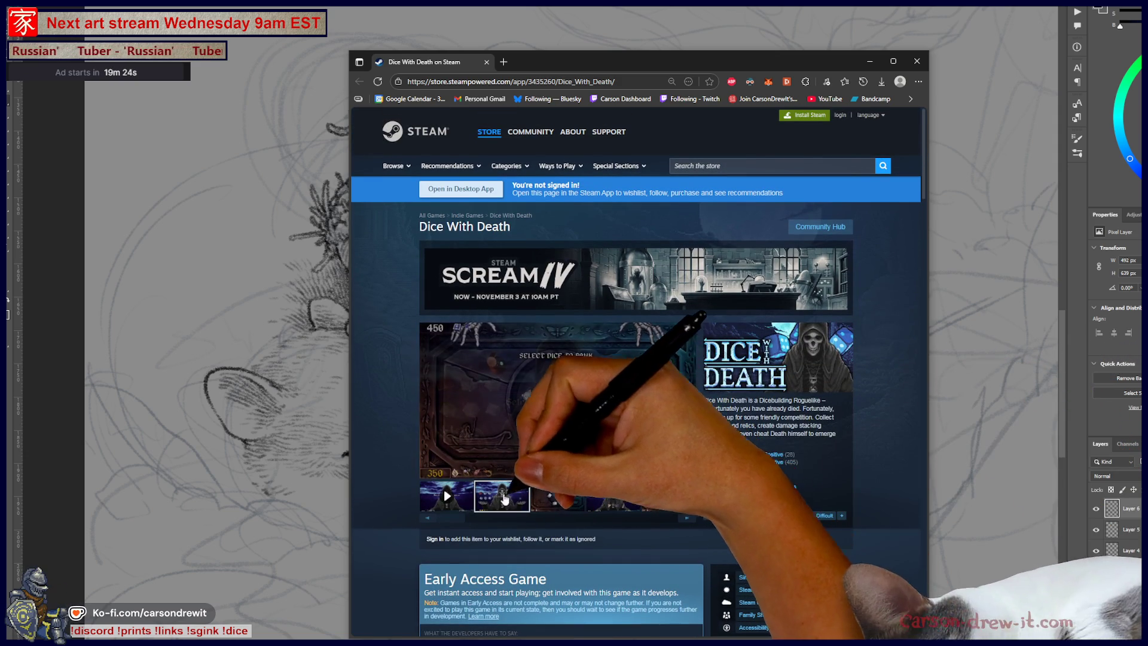
Step: Open the reaper screenshot full-size and page forward to screenshot 5 of 6
click(508, 496)
click(574, 389)
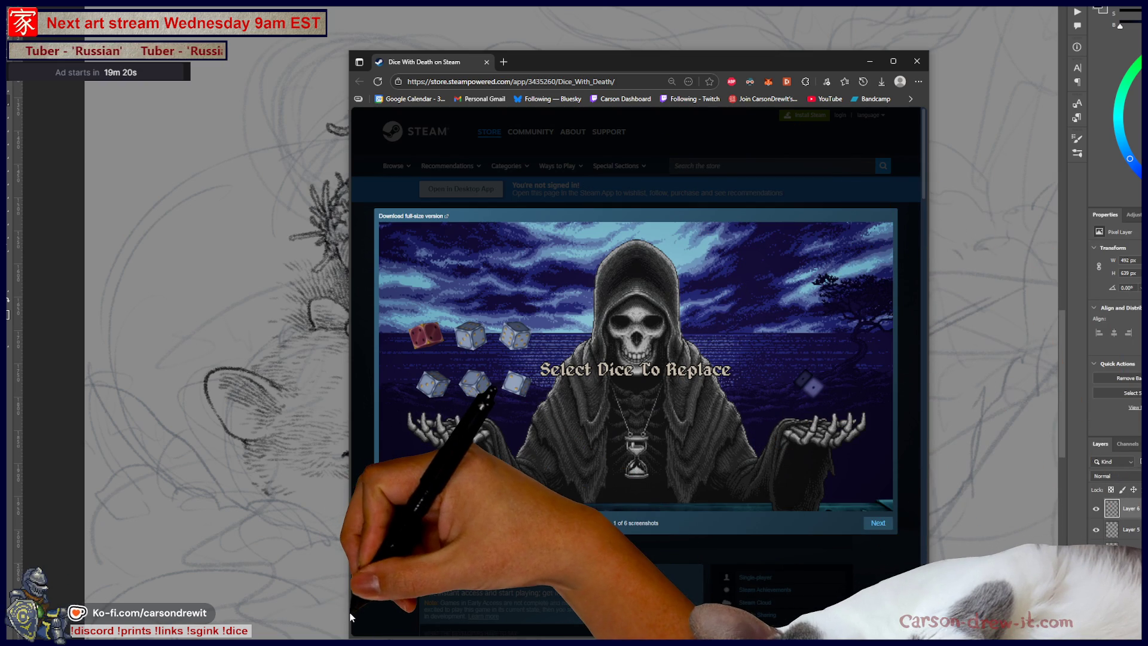
drag(341, 616, 197, 609)
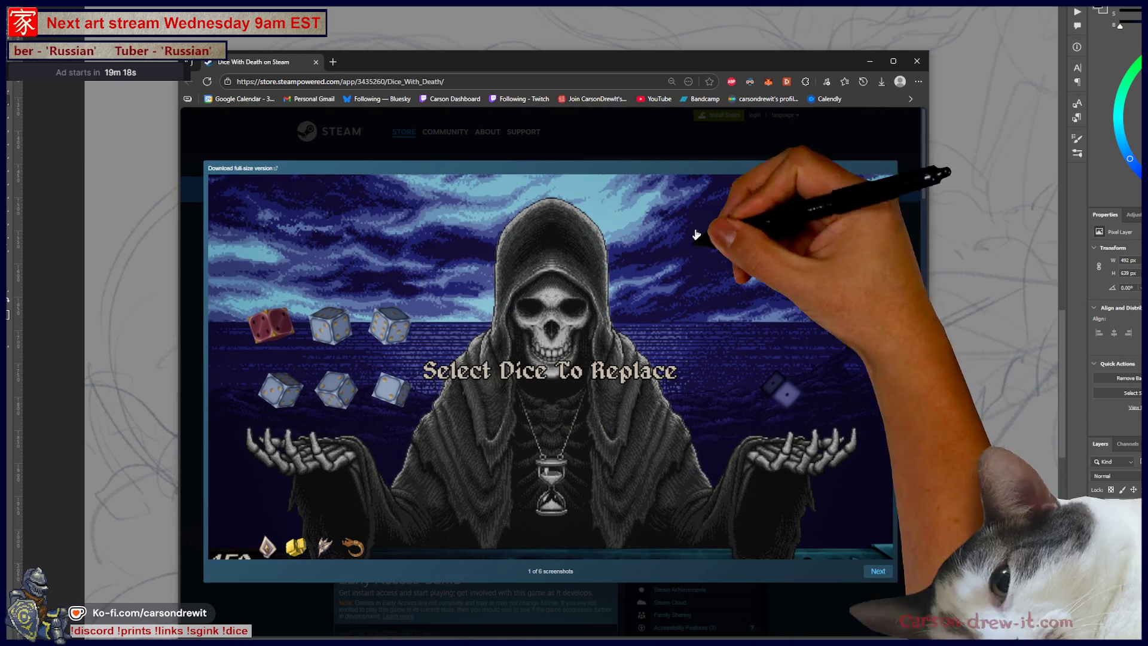
click(876, 571)
click(876, 571)
click(876, 572)
click(876, 571)
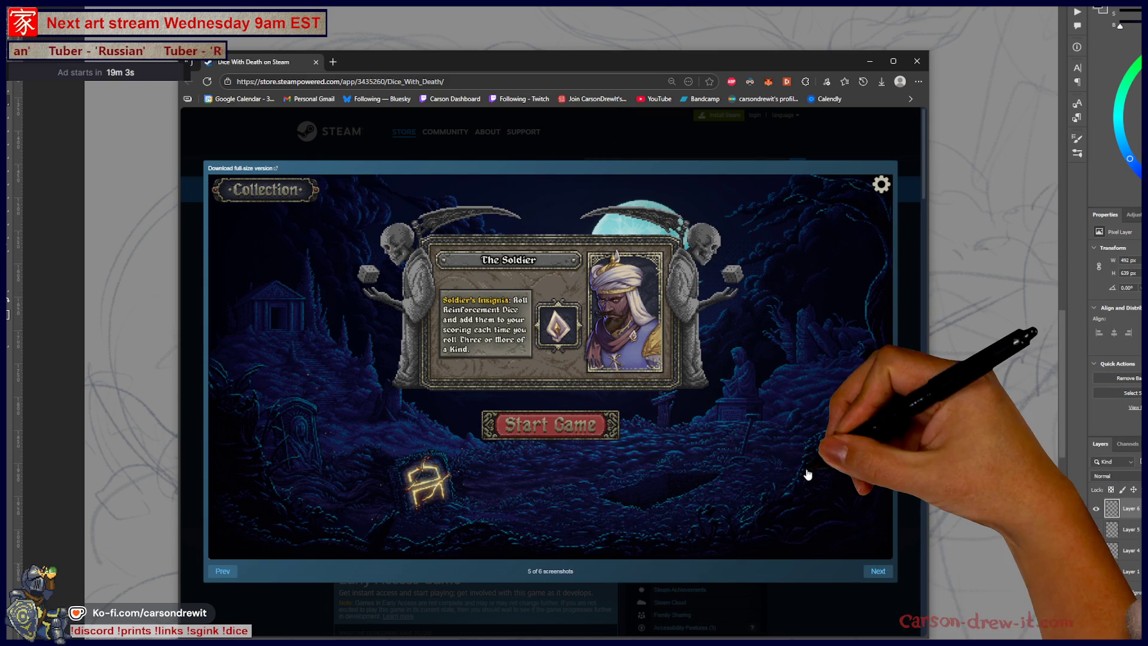
Step: View the last of six screenshots, then close the screenshot viewer
click(878, 571)
key(Escape)
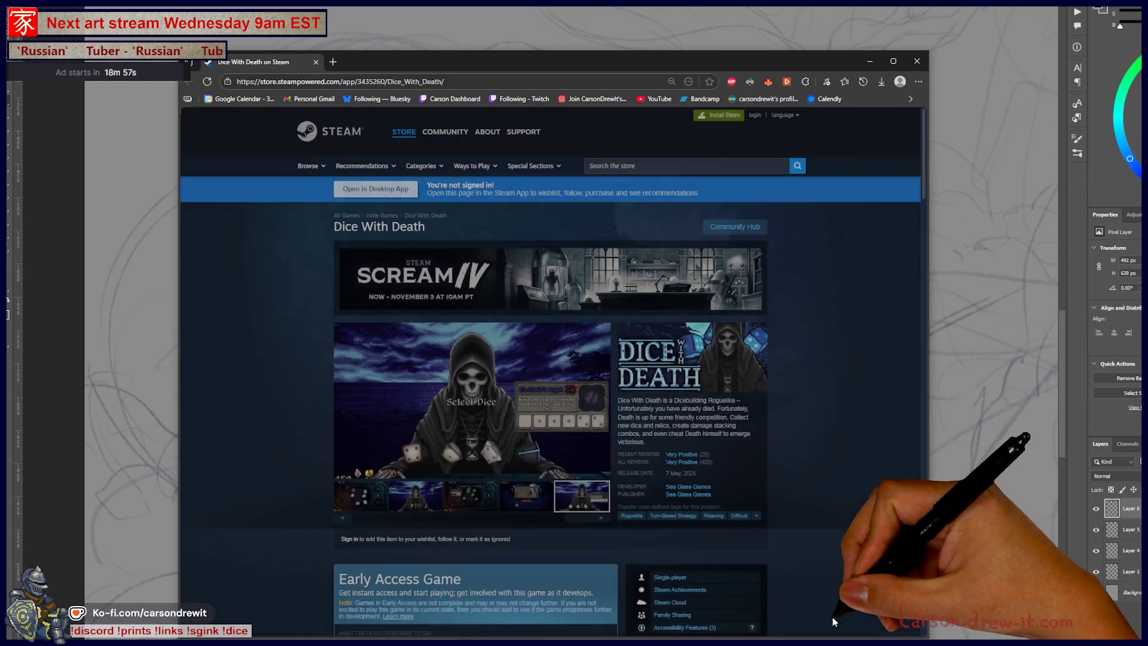
scroll(505, 492, down, 5)
scroll(505, 491, down, 7)
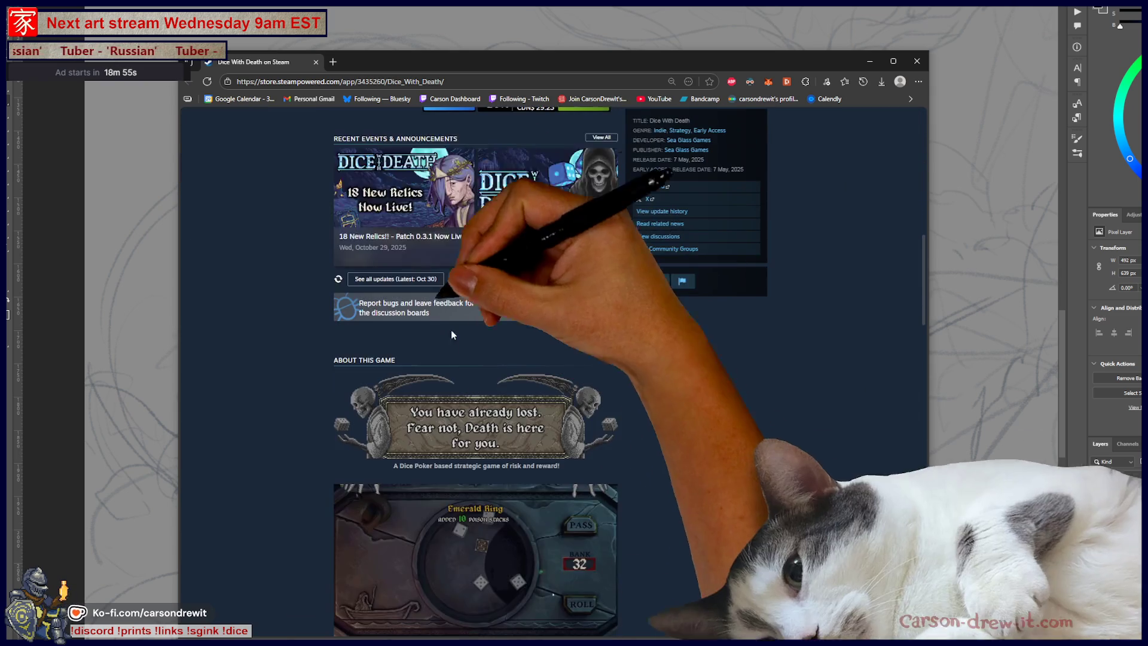
Step: Read through the 18 New Relics patch announcement, then close it
click(407, 180)
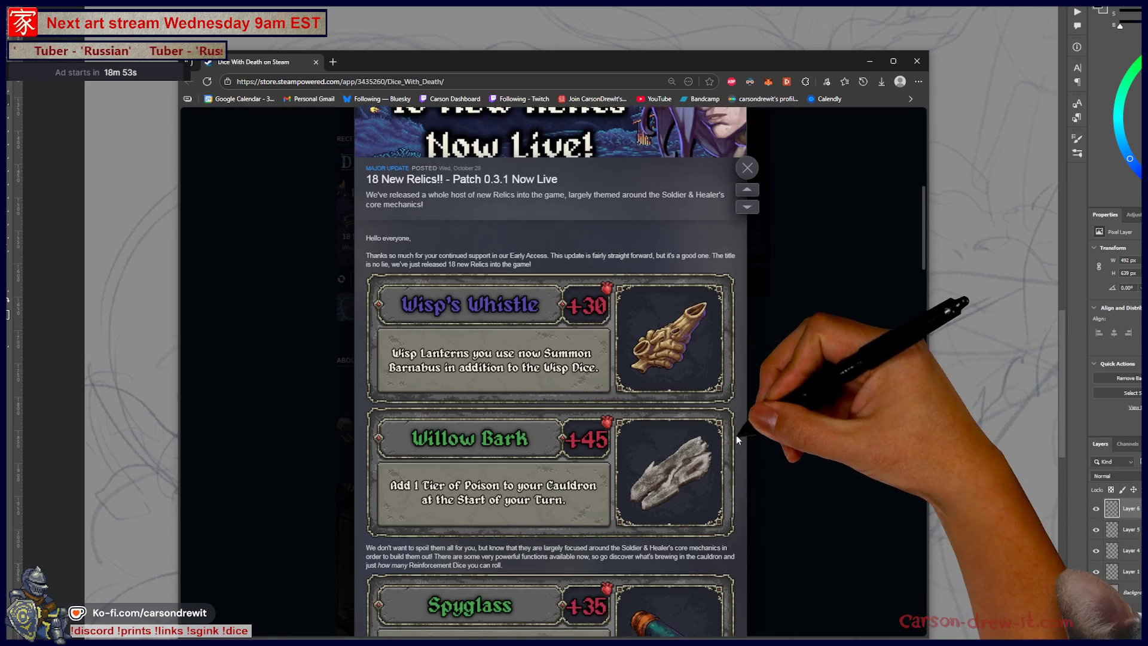
scroll(622, 256, down, 2)
scroll(741, 412, down, 3)
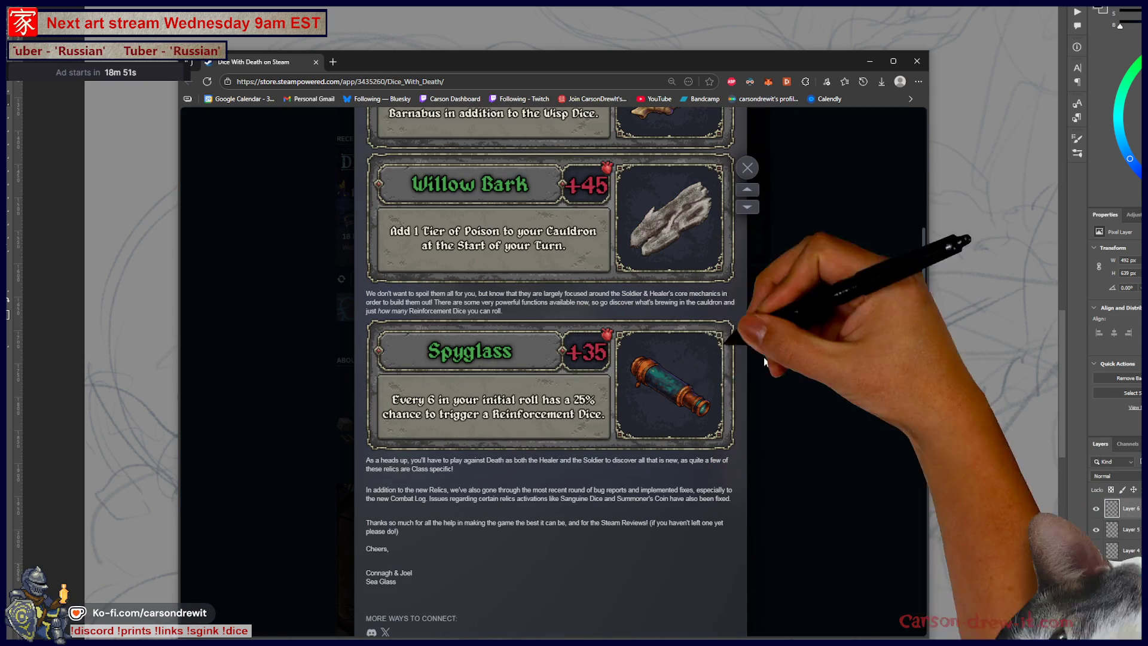
scroll(733, 422, up, 5)
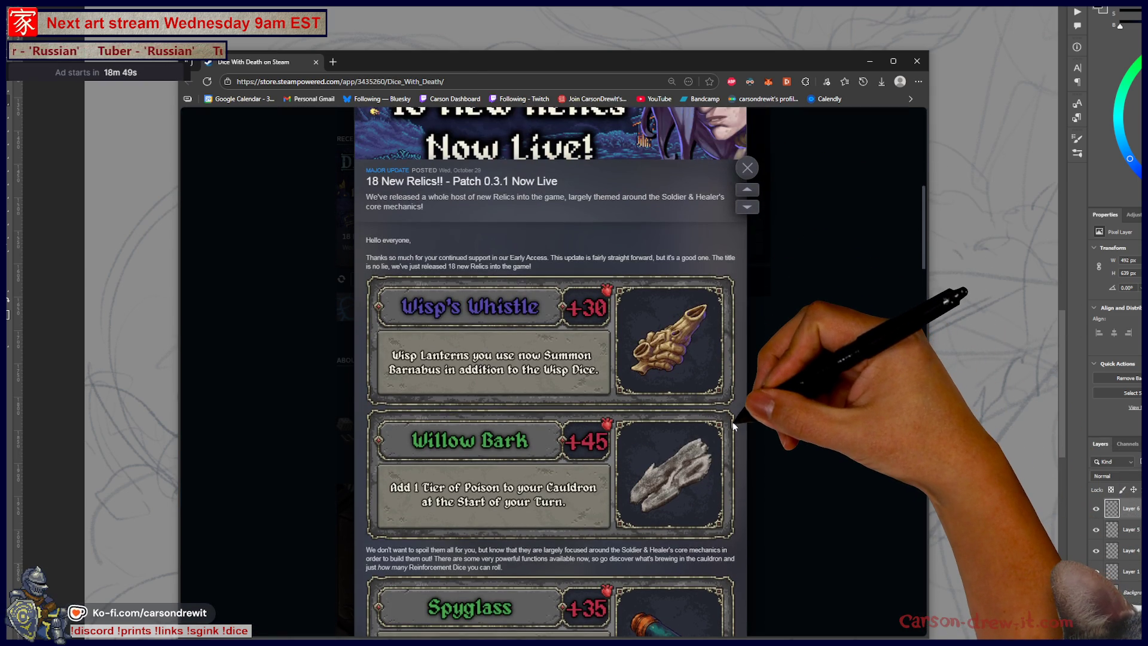
scroll(742, 427, down, 5)
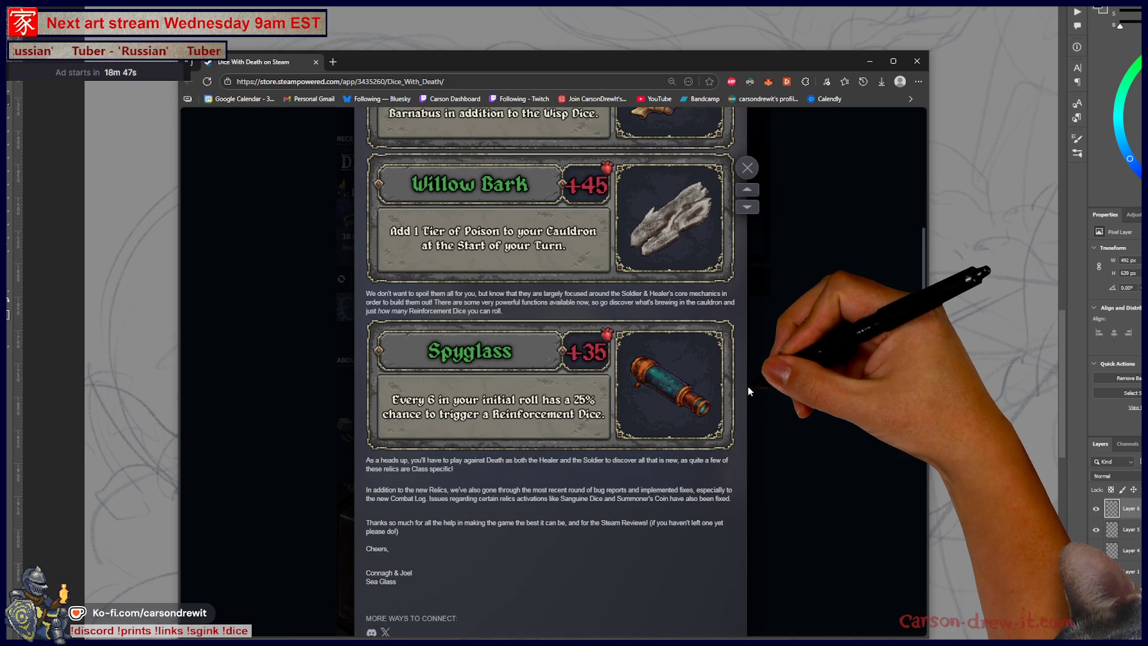
scroll(748, 385, up, 4)
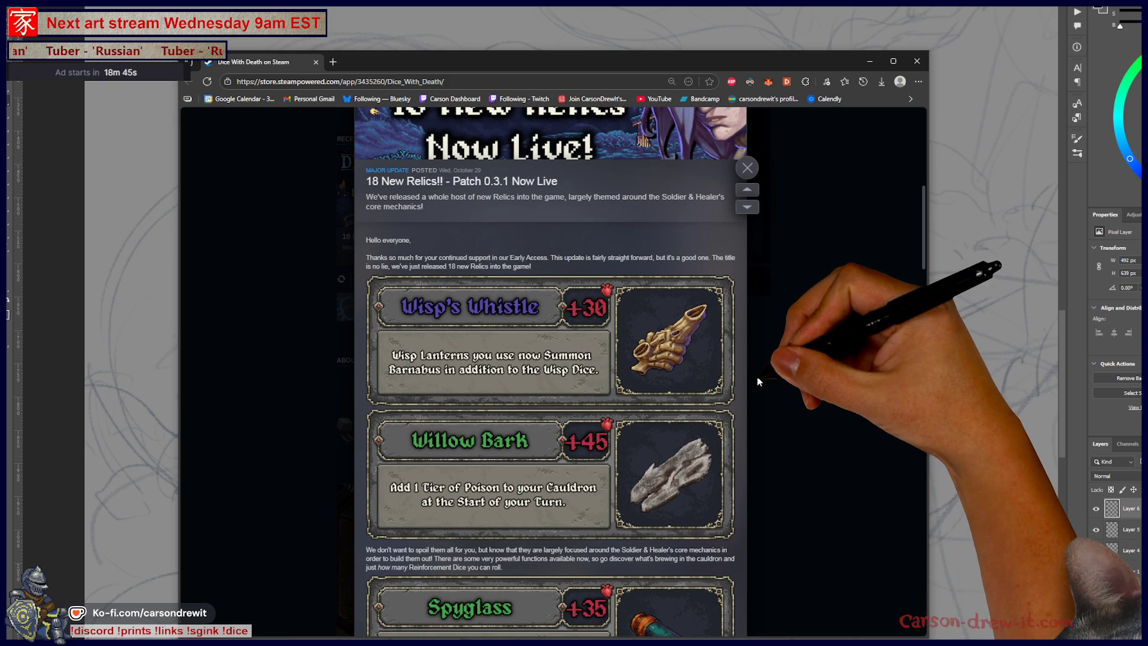
scroll(757, 379, down, 1)
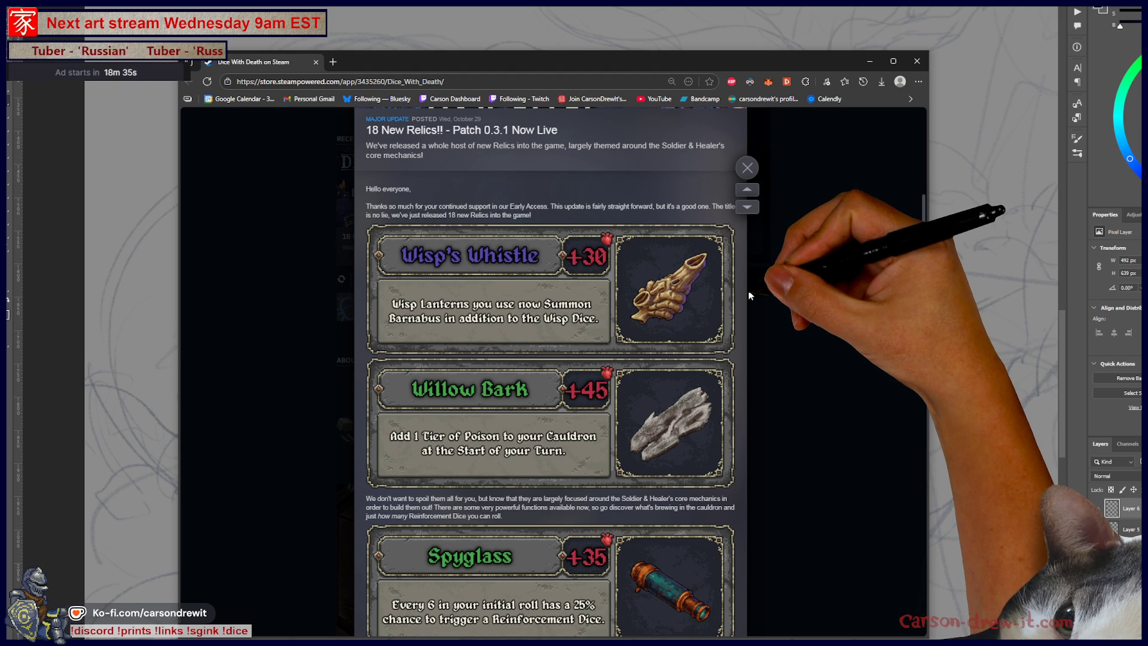
scroll(749, 295, down, 3)
scroll(775, 363, up, 2)
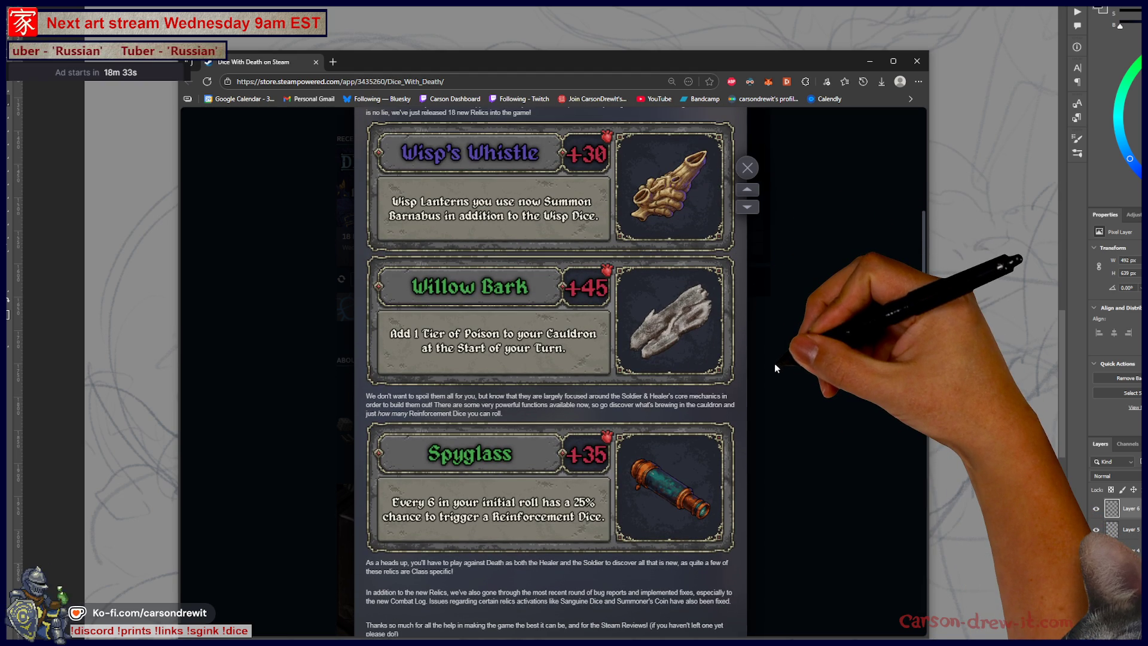
click(785, 392)
Step: Scroll down to the Very Positive customer reviews, then close the browser
scroll(786, 395, up, 5)
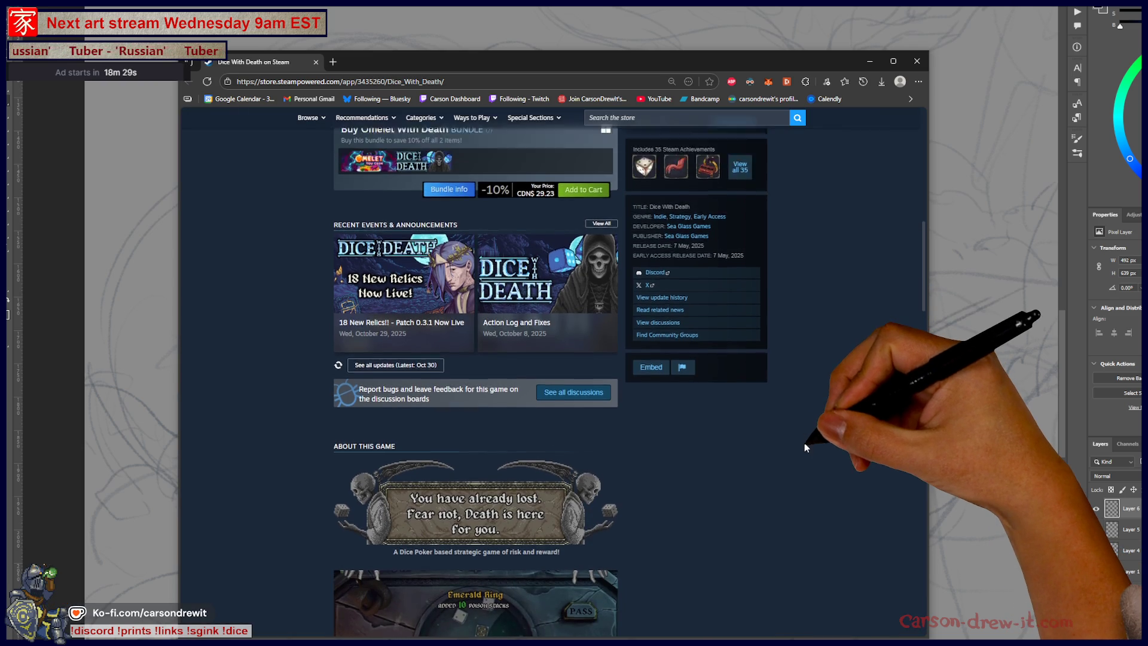
scroll(802, 446, down, 3)
scroll(802, 455, down, 4)
scroll(802, 459, down, 3)
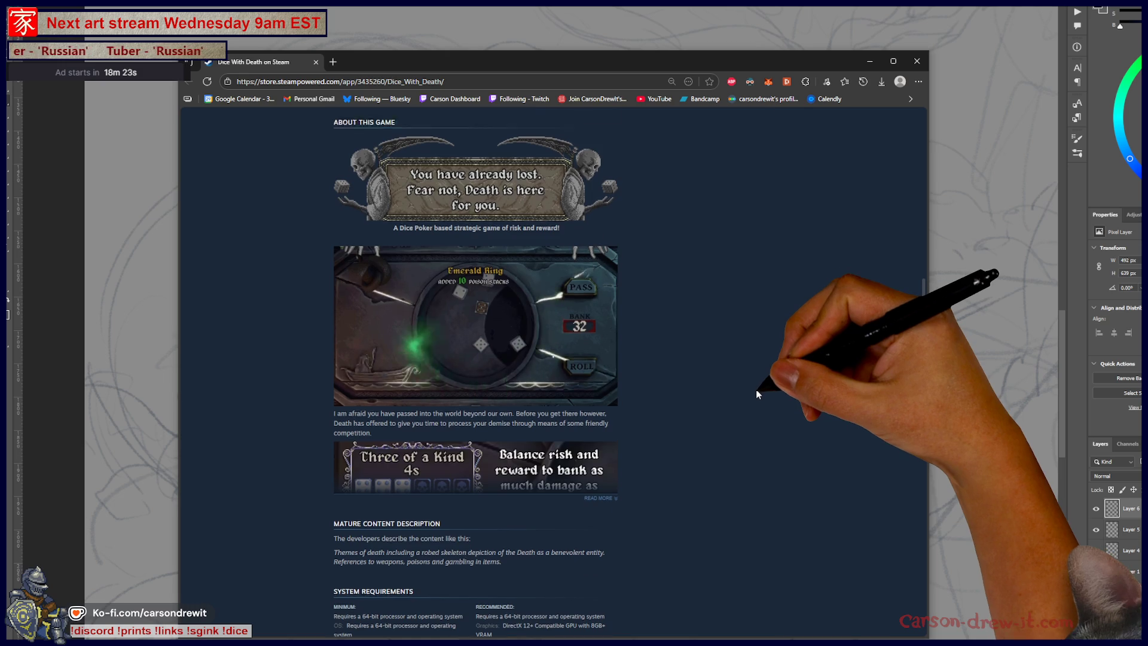
scroll(756, 389, up, 6)
scroll(814, 420, up, 2)
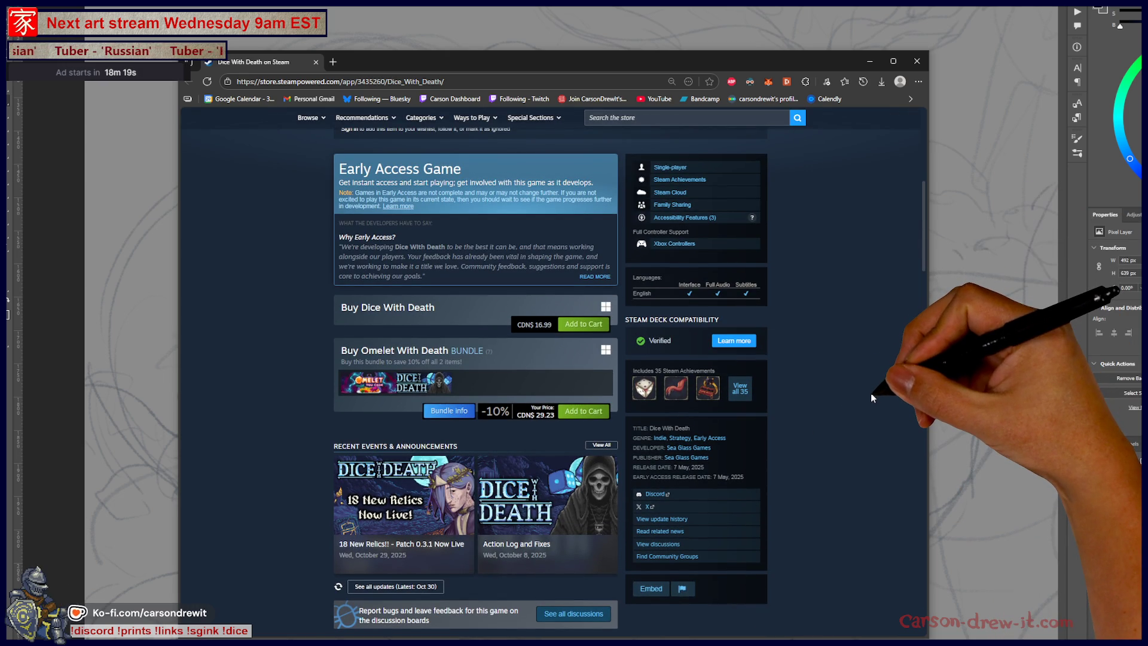
scroll(864, 411, down, 5)
scroll(867, 425, down, 10)
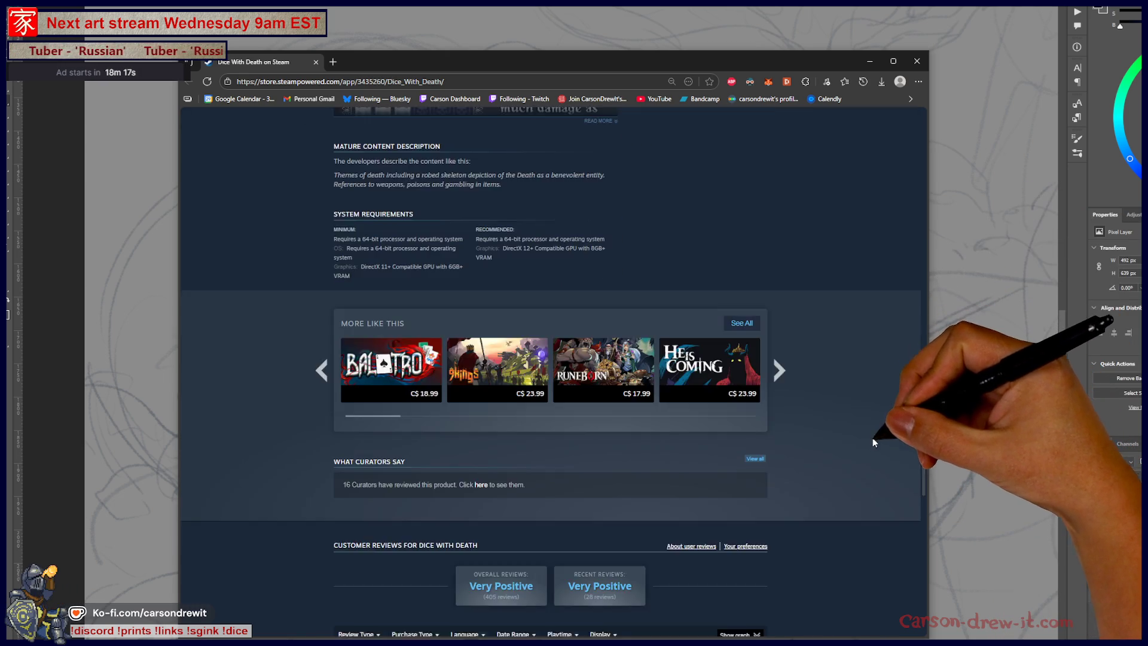
scroll(873, 438, down, 5)
scroll(870, 449, down, 1)
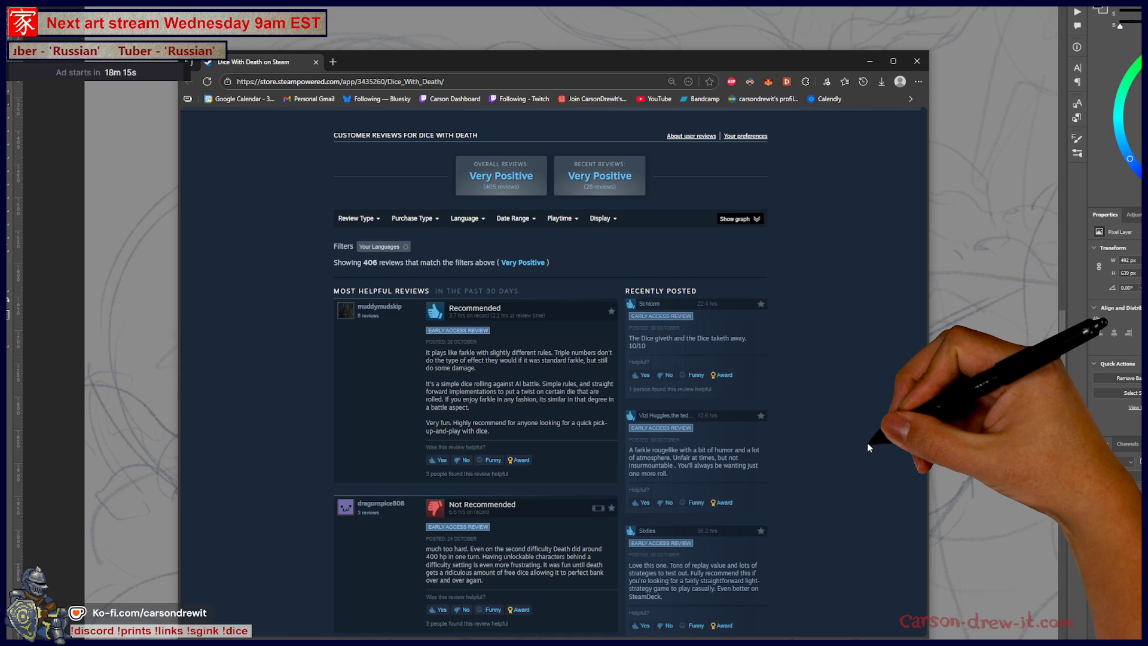
scroll(868, 445, down, 3)
scroll(867, 445, down, 5)
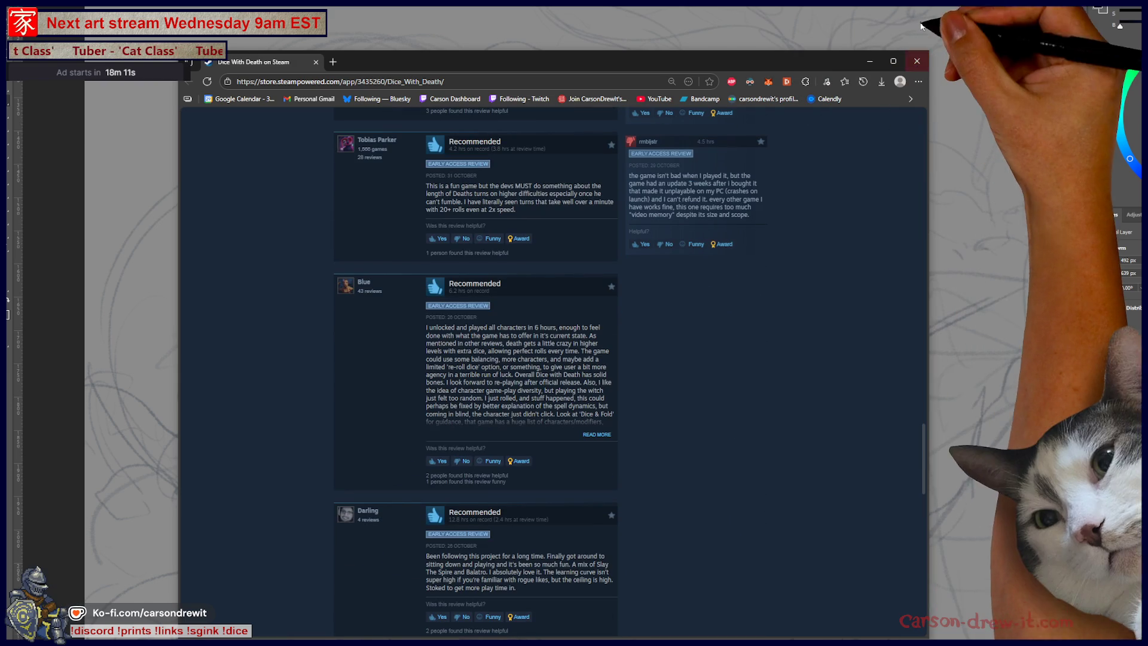
click(916, 61)
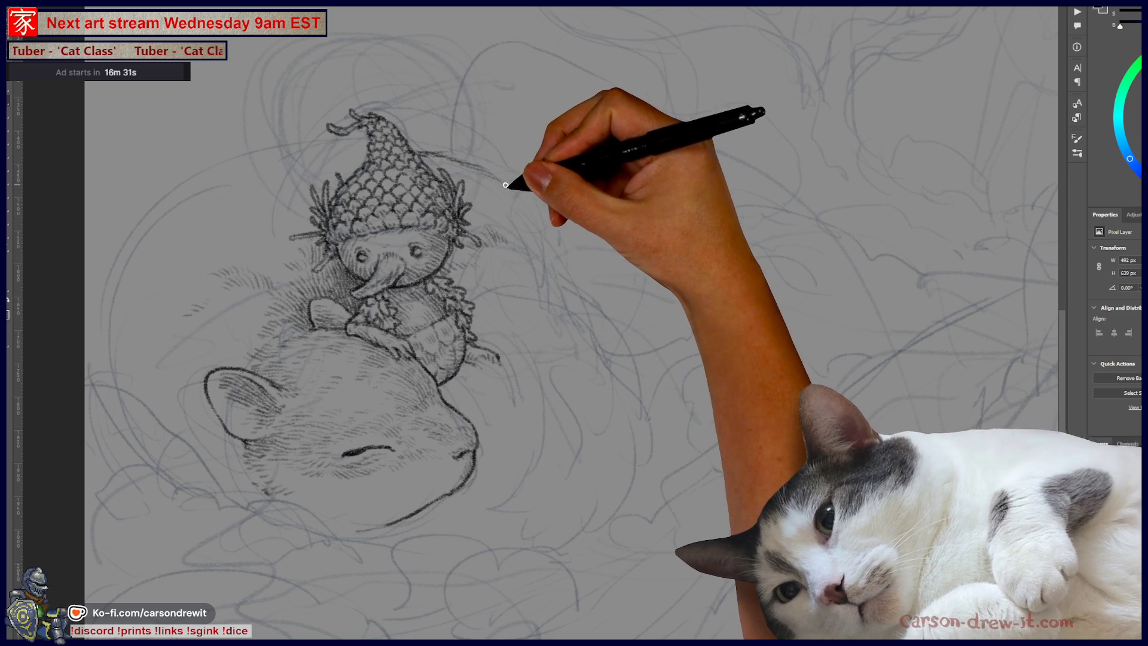
Step: Hatch pencil strokes right of the acorn hat, then shift the sketch rightward in view
drag(525, 195, 433, 165)
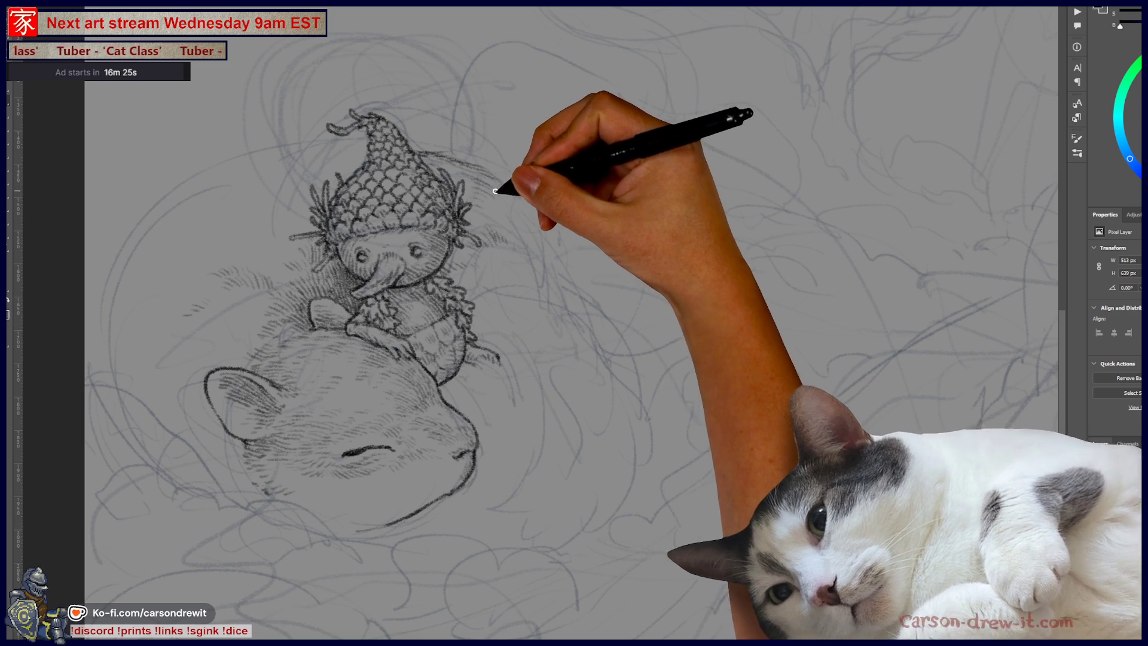
drag(503, 209, 520, 202)
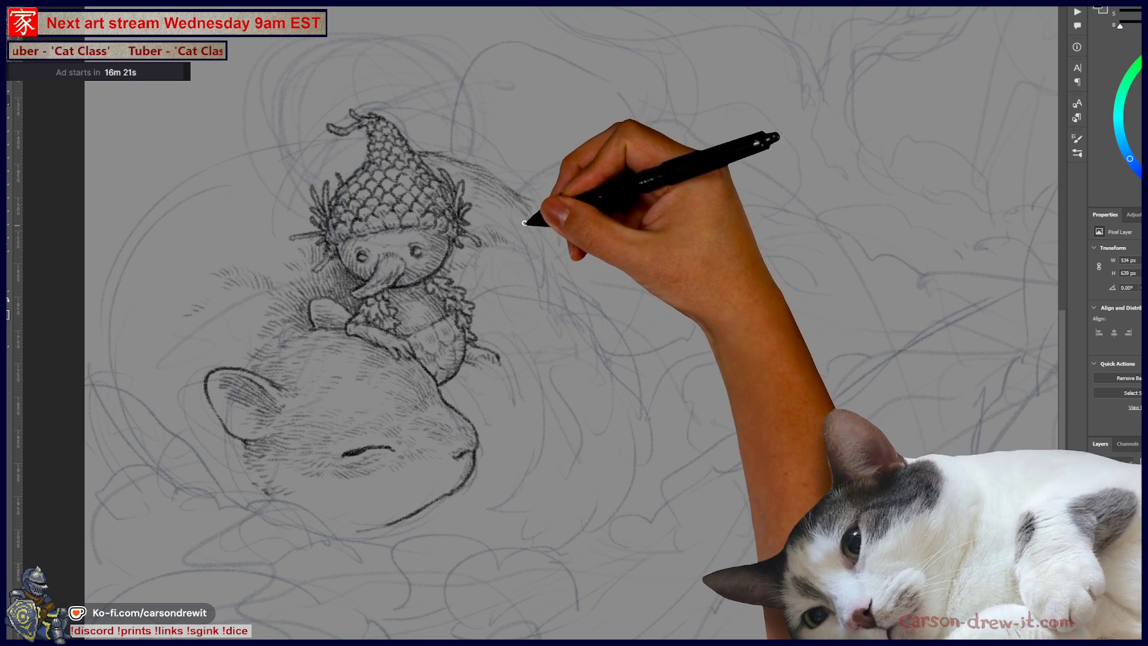
drag(500, 210, 530, 200)
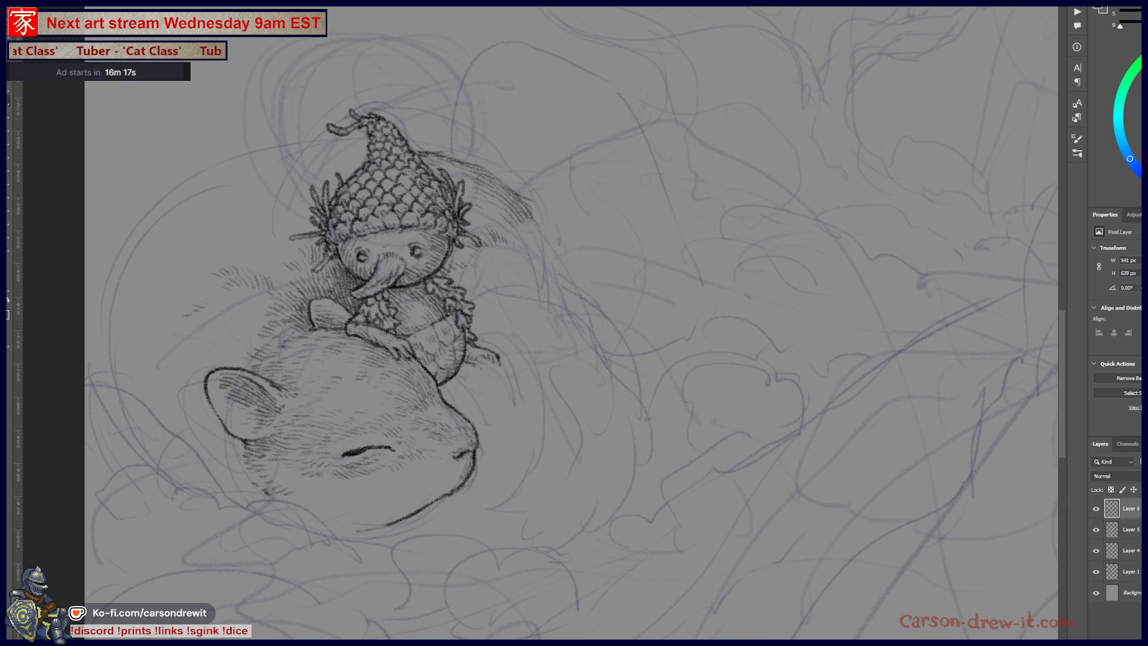
drag(461, 397, 630, 431)
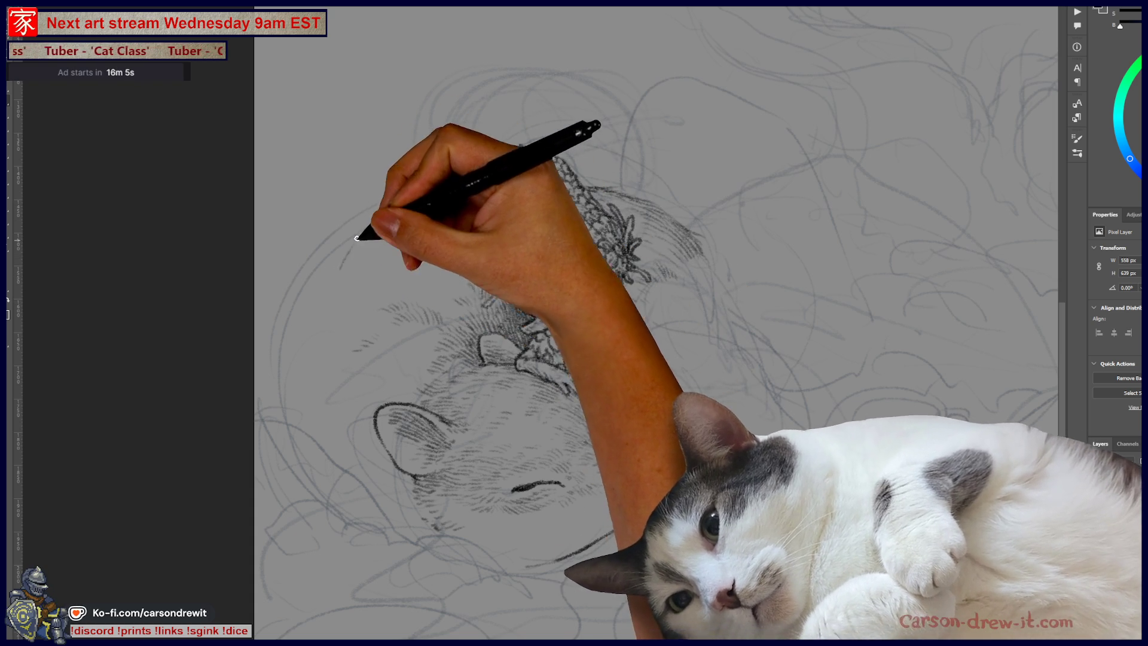
Step: Shade down the left edge of the curled body's circular outline with pencil strokes
mouse_move(351, 244)
mouse_down()
mouse_move(344, 259)
mouse_move(436, 192)
mouse_up()
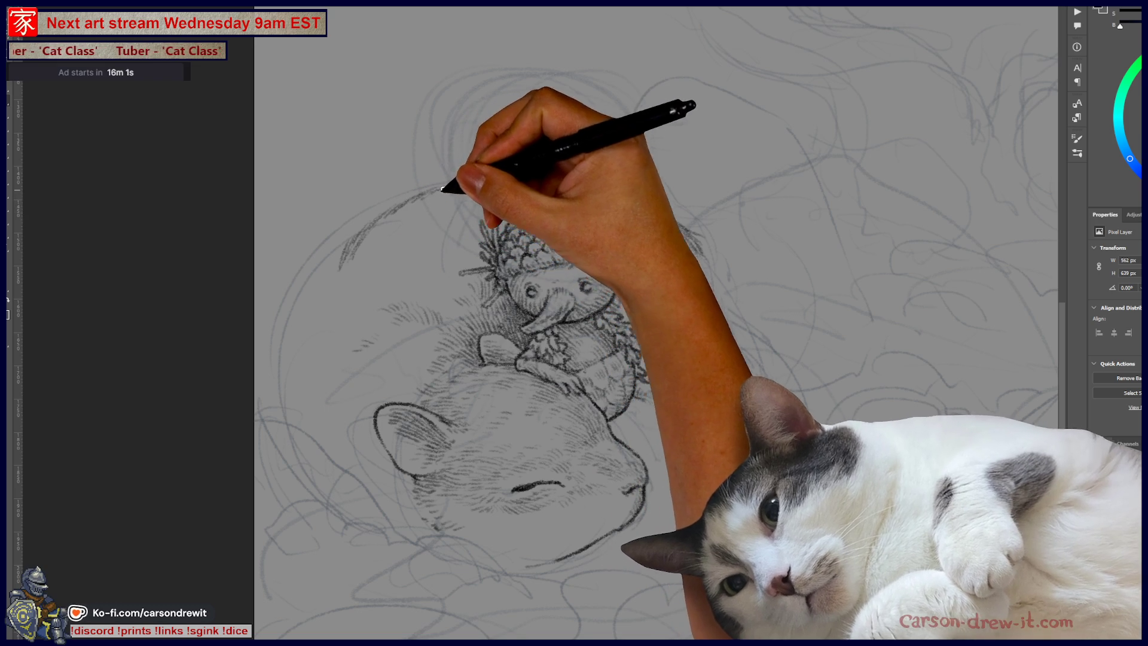
mouse_move(336, 251)
mouse_down()
mouse_move(331, 269)
mouse_move(342, 229)
mouse_up()
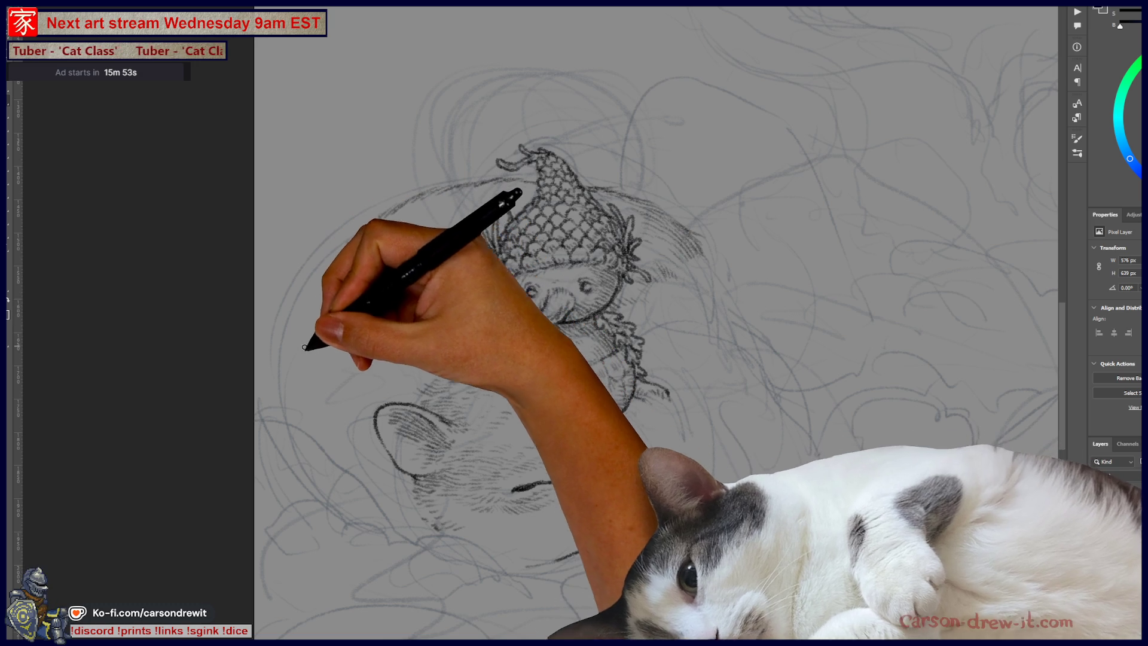
mouse_move(296, 378)
mouse_down()
mouse_move(328, 274)
mouse_move(383, 209)
mouse_up()
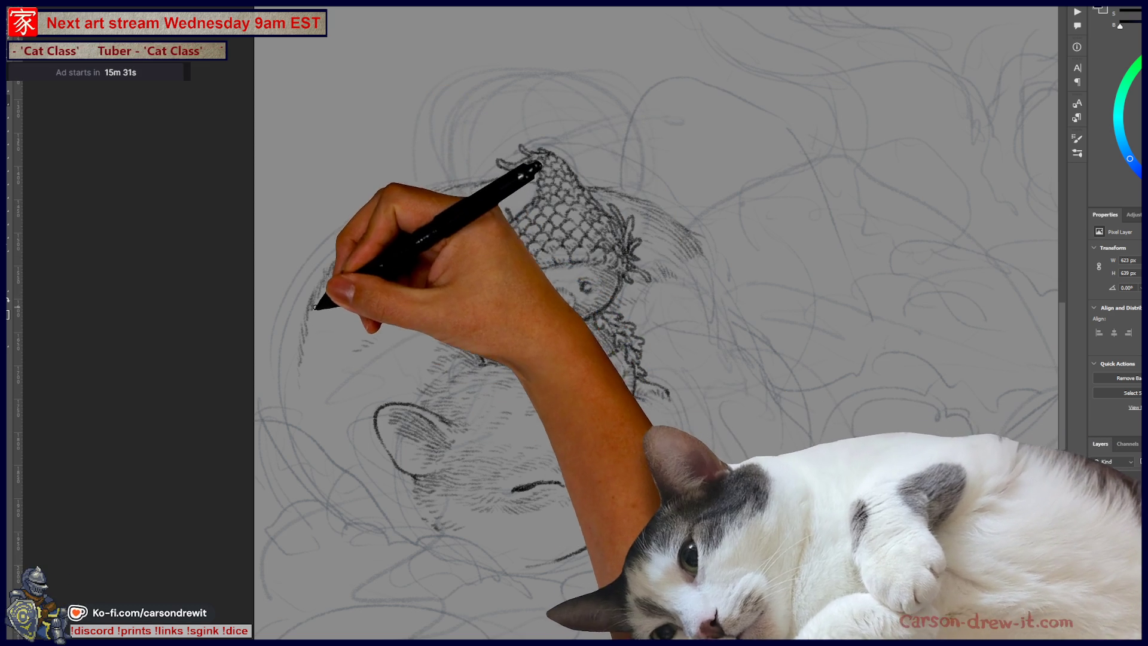
mouse_move(308, 343)
mouse_down()
mouse_move(315, 282)
mouse_move(344, 247)
mouse_move(299, 380)
mouse_up()
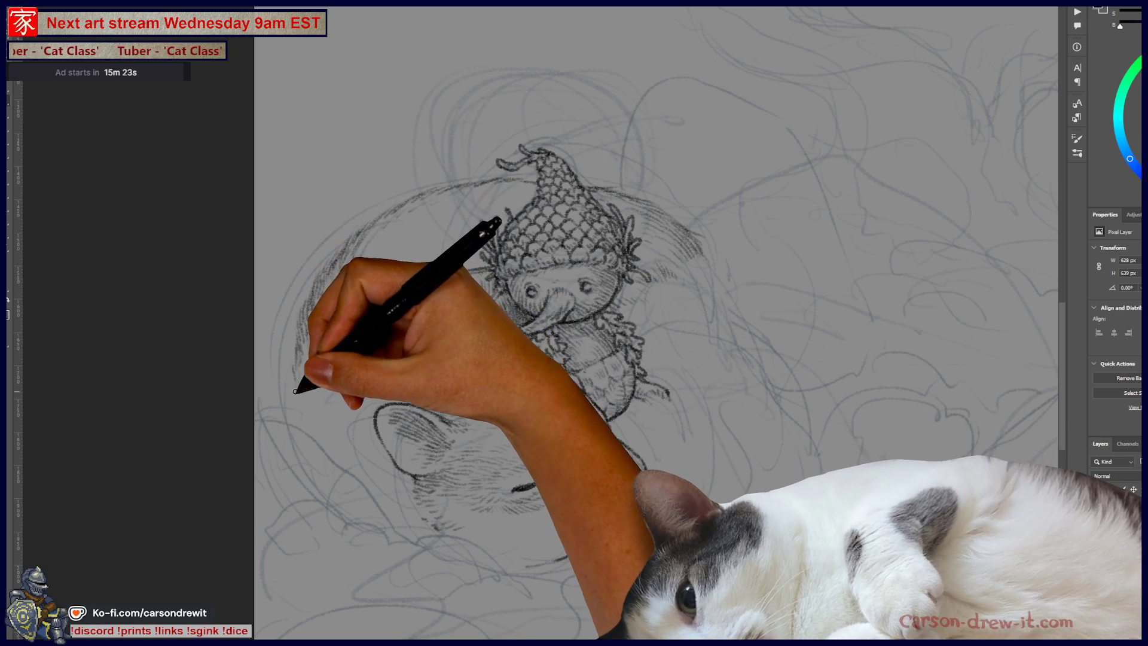
mouse_move(295, 333)
mouse_down()
mouse_move(297, 390)
mouse_move(303, 377)
mouse_move(308, 415)
mouse_move(357, 502)
mouse_up()
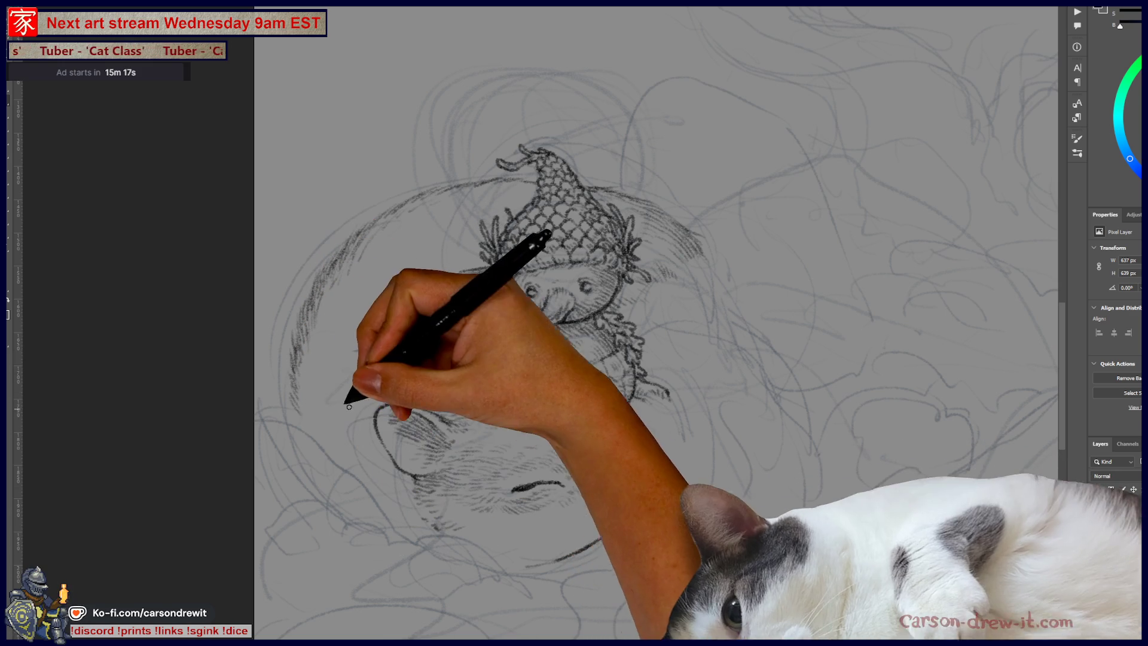
Step: Build up hatching on the left edge, beside the creature and near the ear, then open File Explorer
mouse_move(298, 363)
mouse_down()
mouse_move(308, 341)
mouse_move(310, 351)
mouse_up()
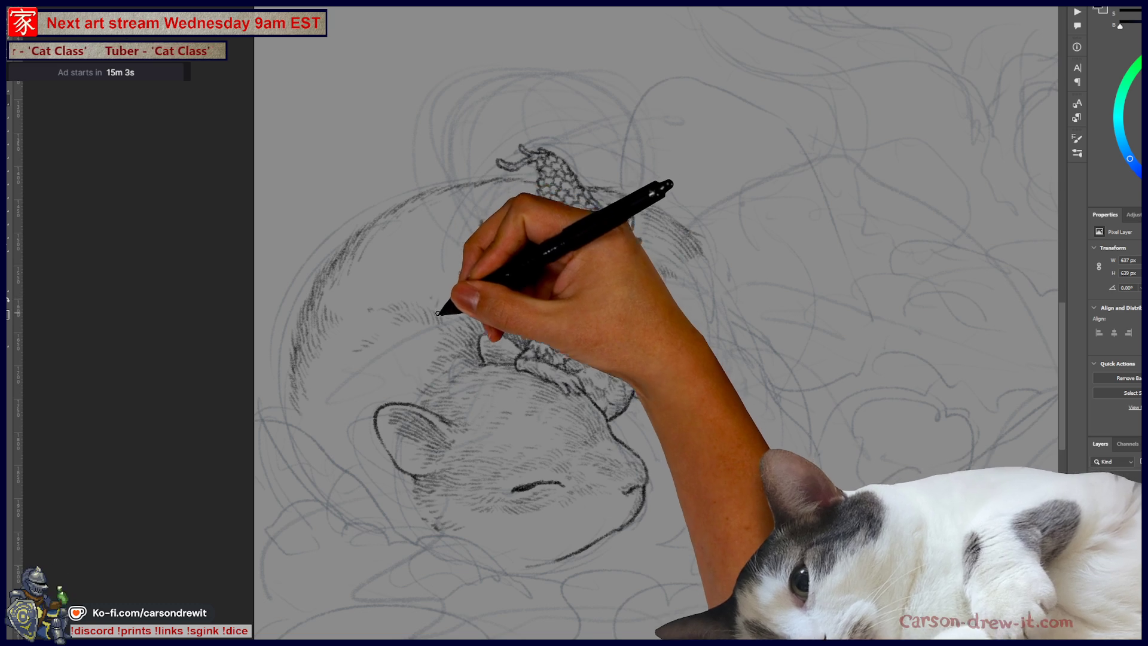
drag(429, 298, 458, 315)
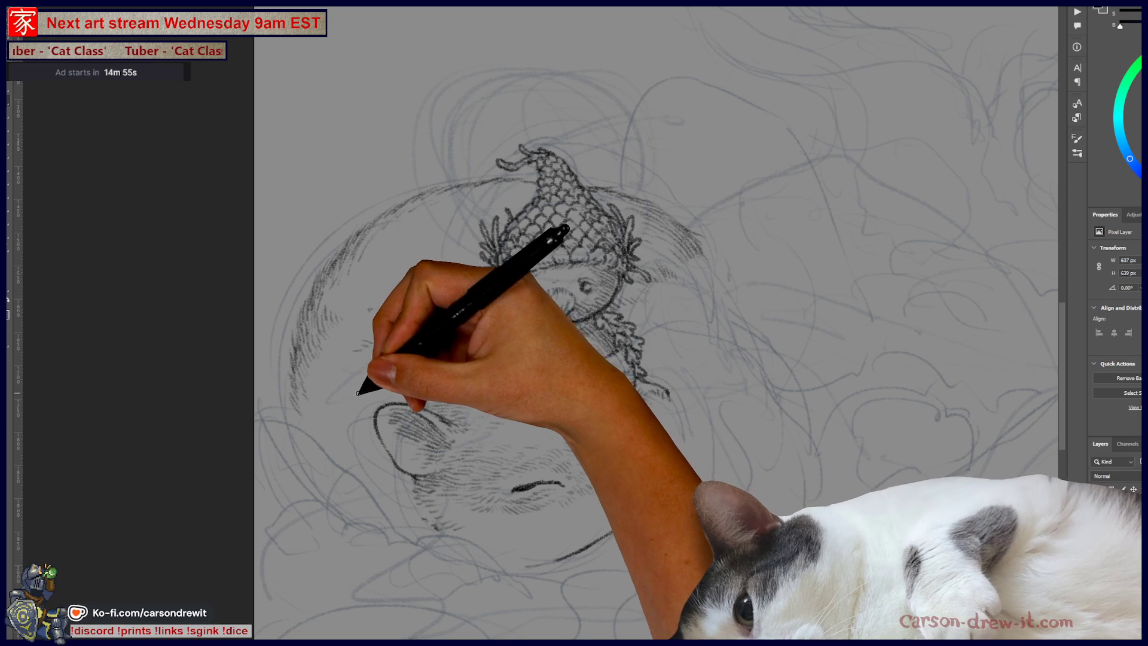
mouse_move(371, 388)
mouse_down()
mouse_move(388, 402)
mouse_move(405, 378)
mouse_up()
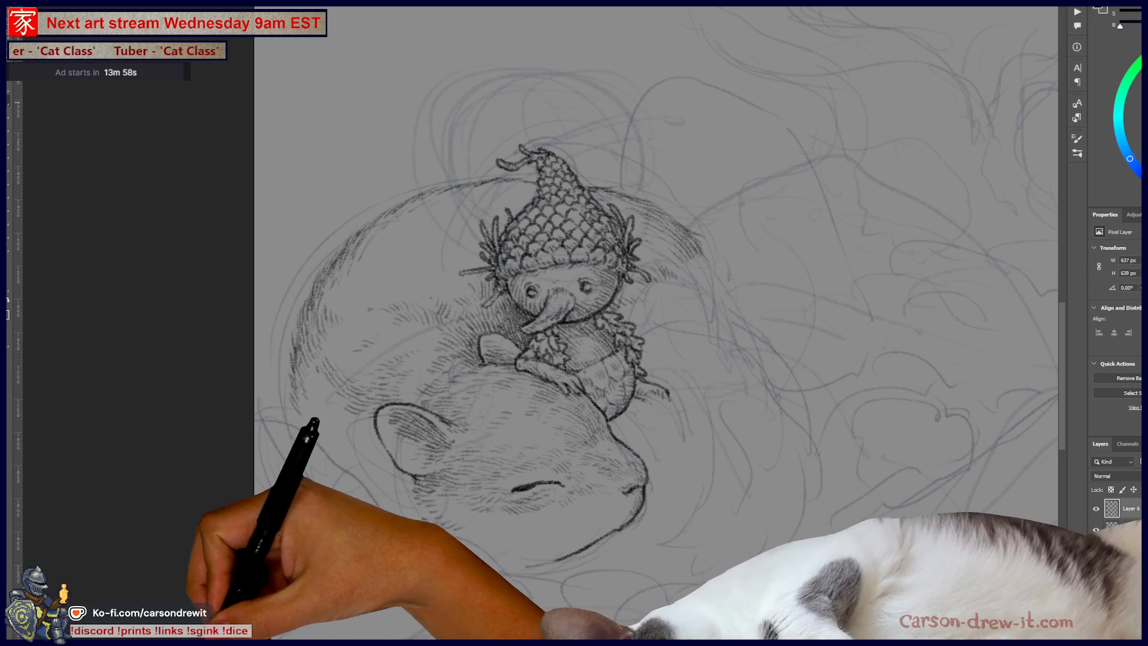
key(super+e)
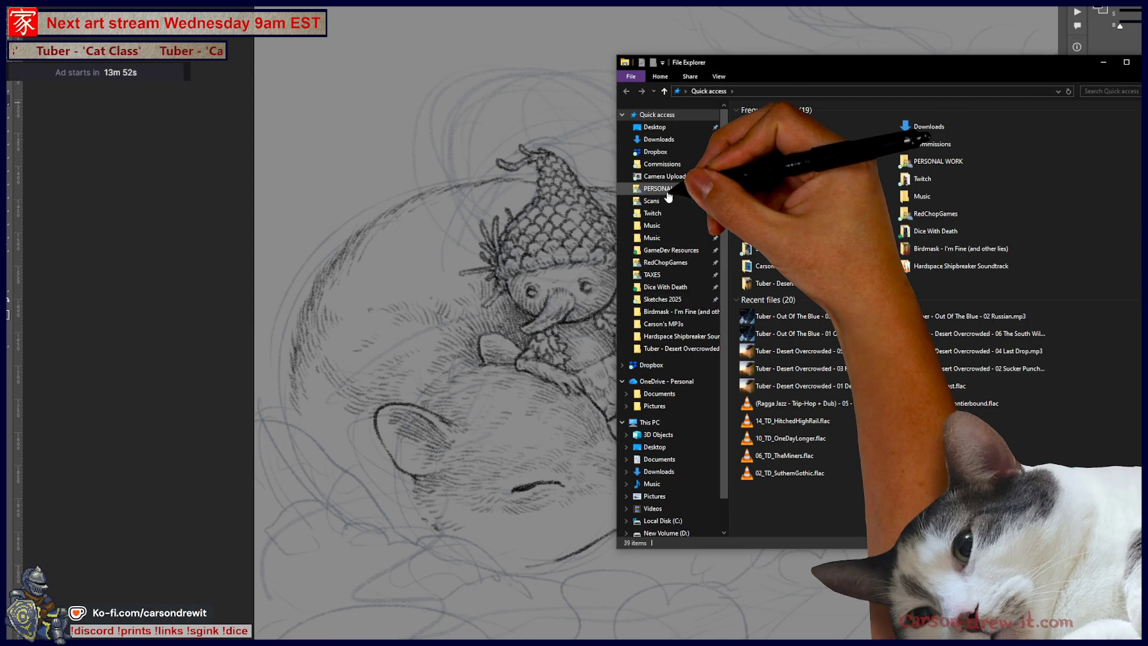
Step: Open Arrowed_8800x6600_300.jpg from the PERSONAL WORK folder in Photos
click(668, 188)
scroll(915, 401, down, 5)
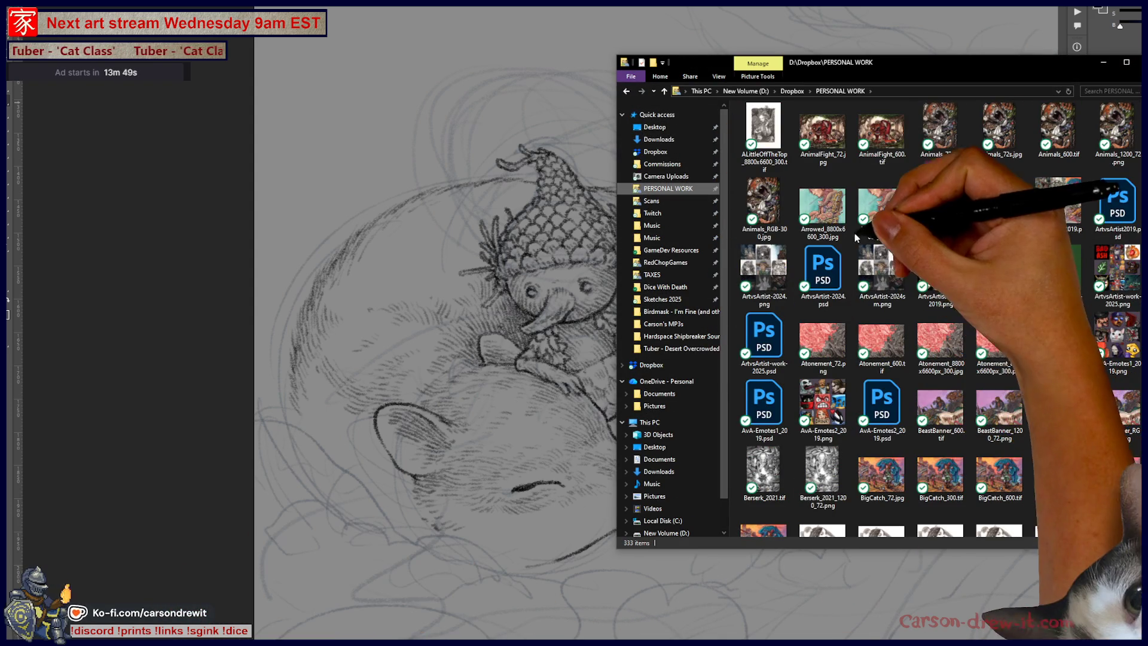
click(831, 211)
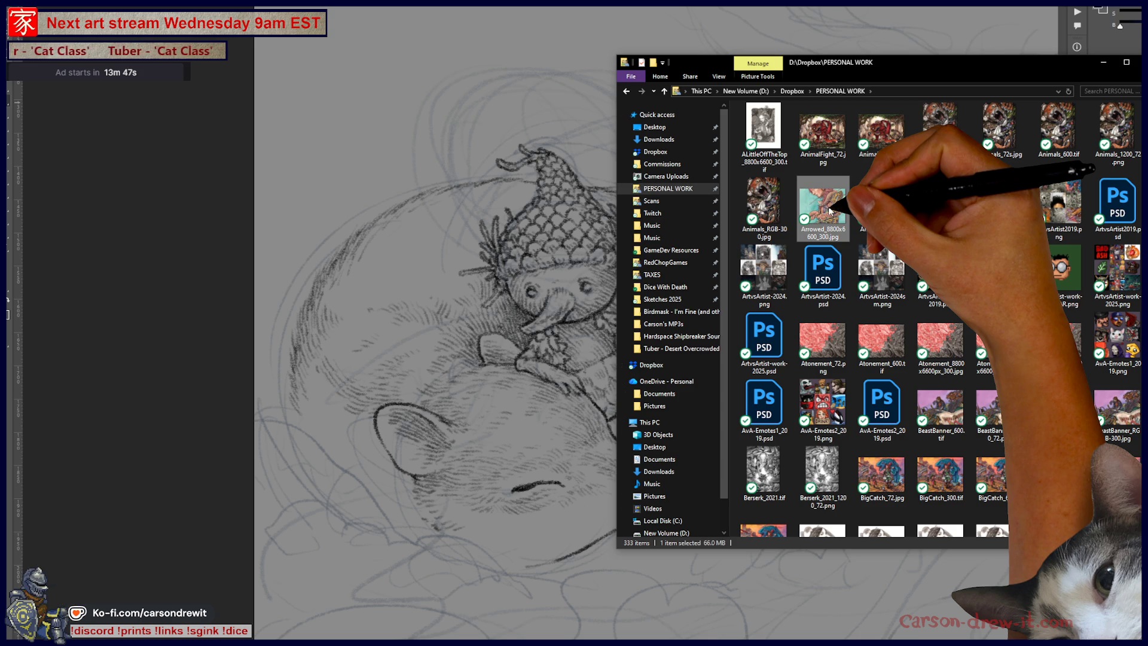
double_click(830, 211)
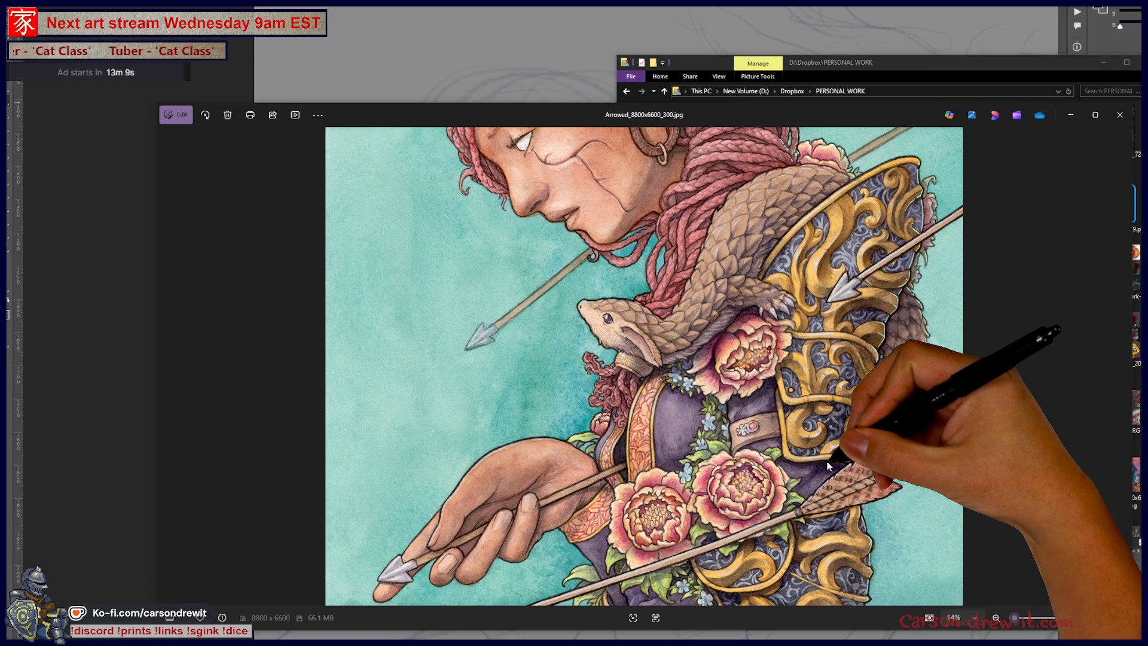
Step: Close the Arrowed painting and open TheCost_8800x6600_300.jpg instead
click(1116, 109)
scroll(1067, 413, down, 10)
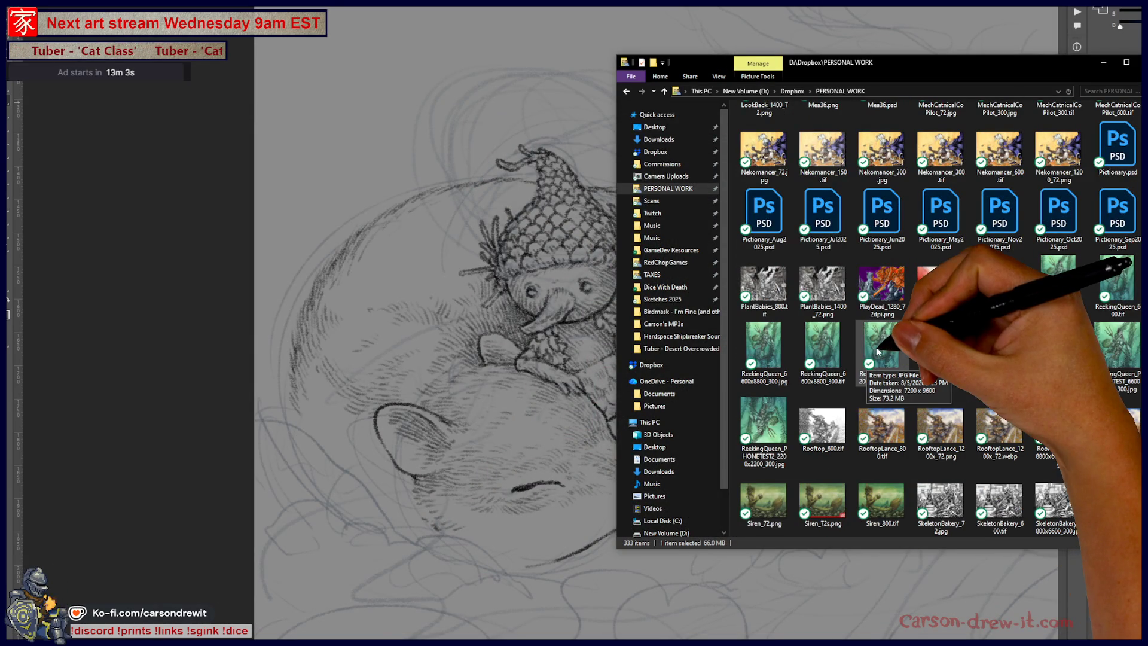
scroll(1053, 323, down, 8)
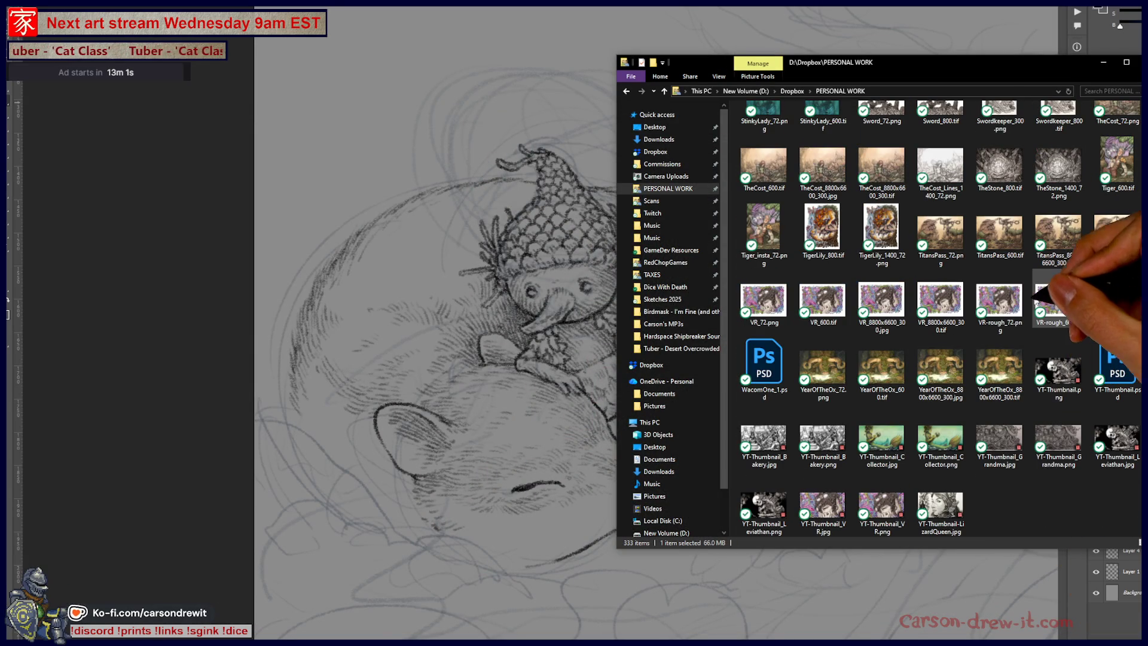
click(940, 232)
click(883, 175)
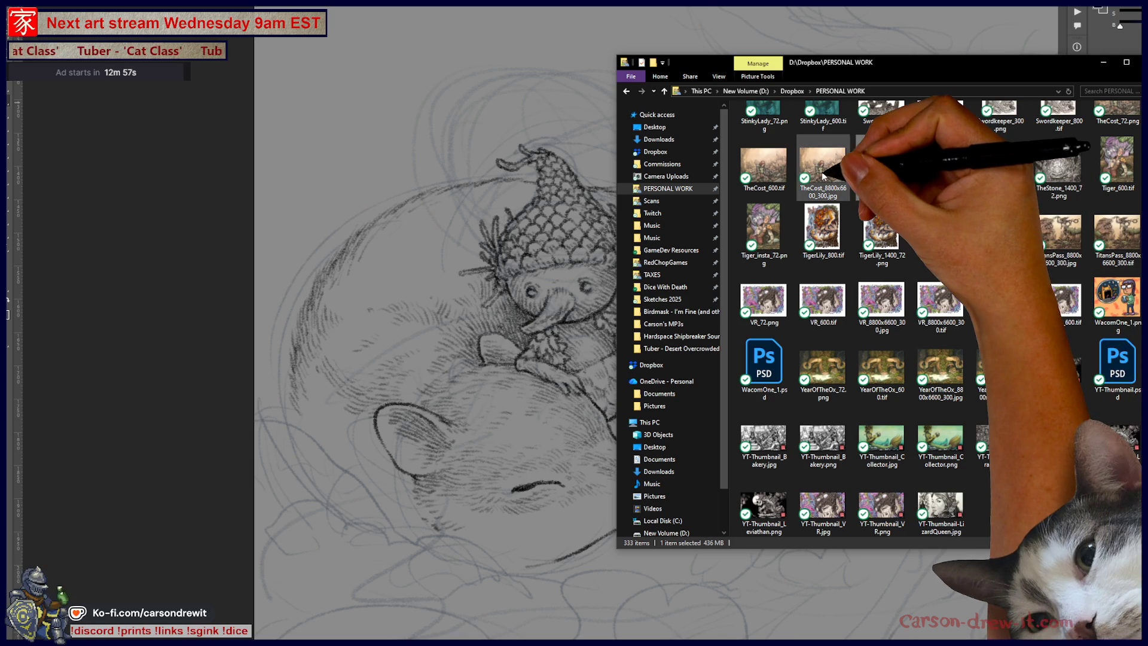
double_click(823, 172)
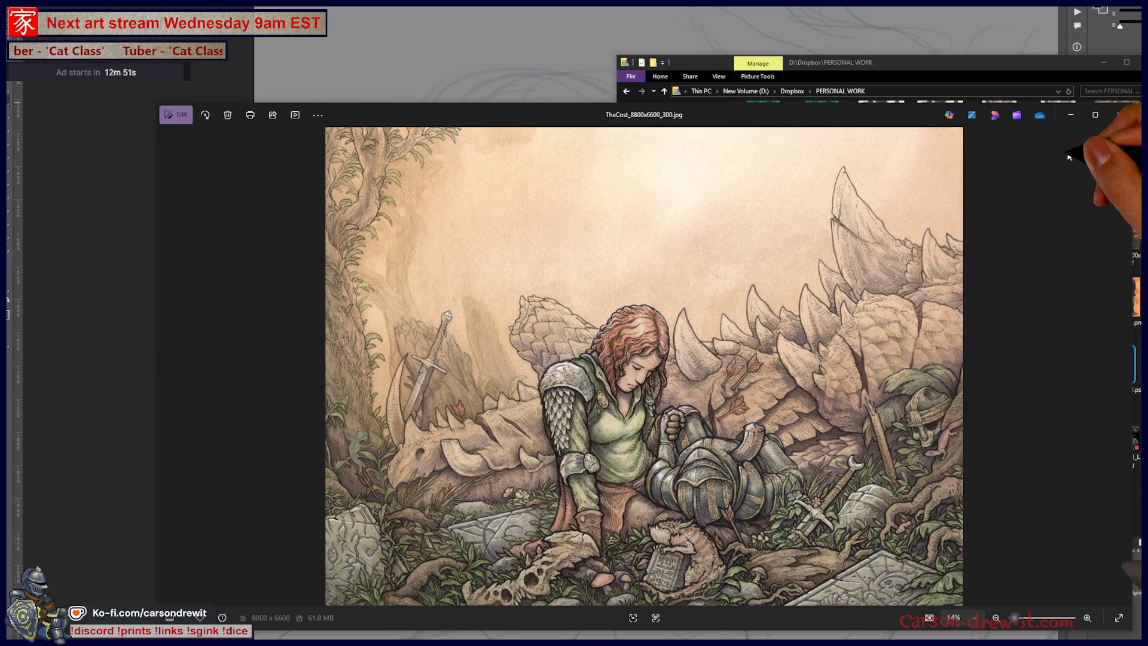
Step: Separate the Explorer and Photos windows to view TheCost fully, then close it
drag(1021, 70, 1102, 73)
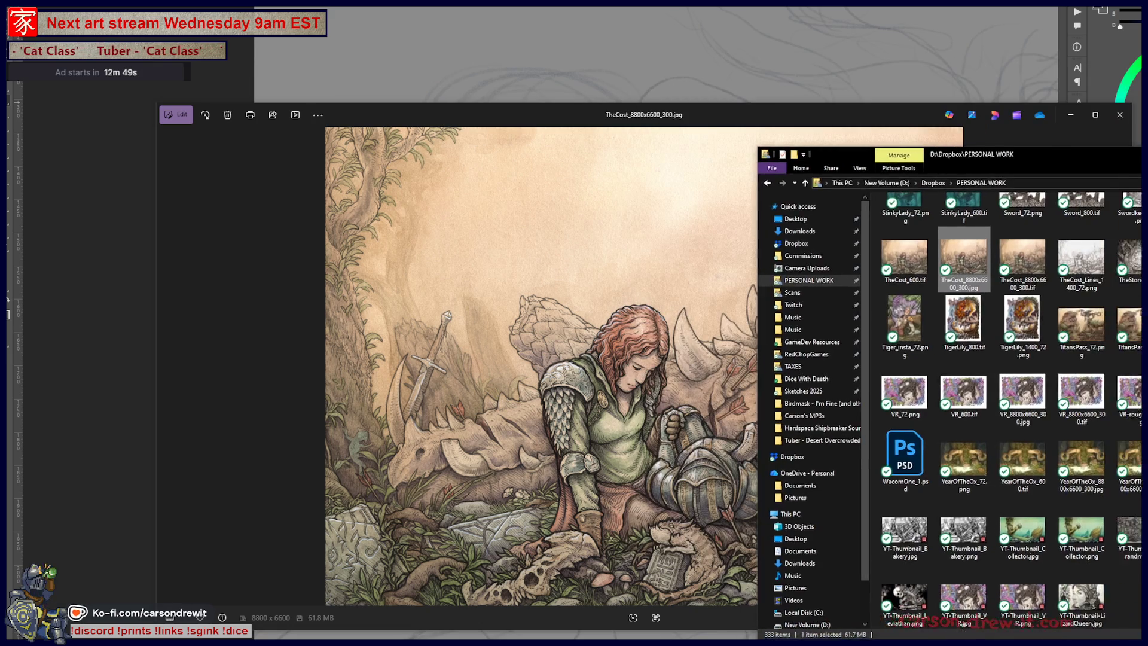
drag(664, 115, 577, 112)
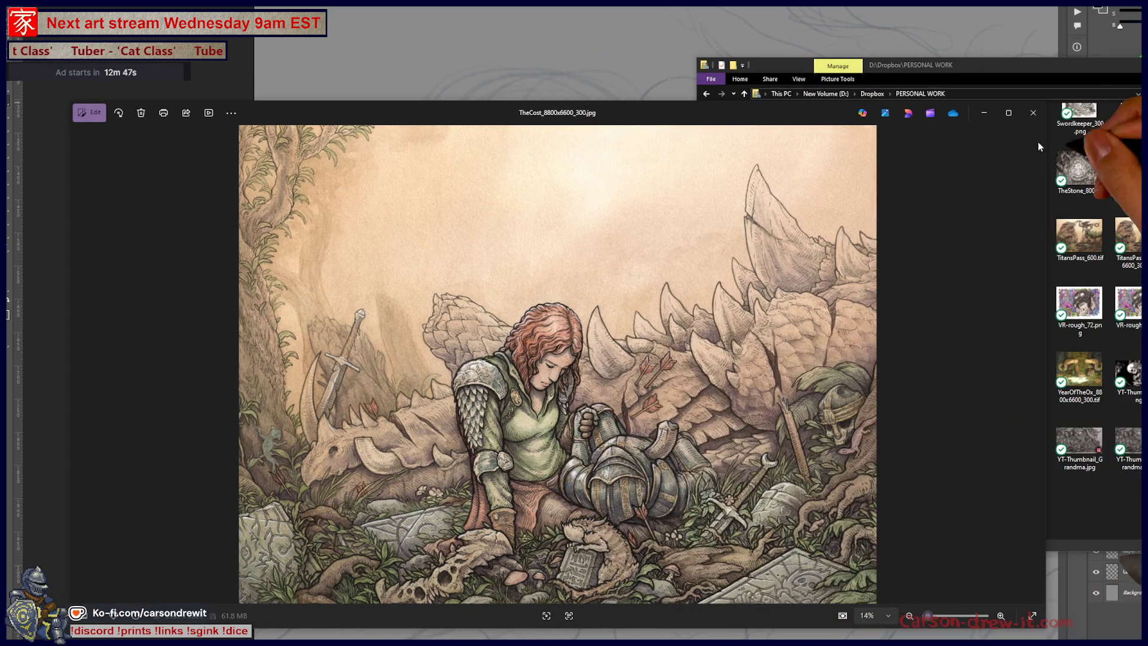
click(1033, 112)
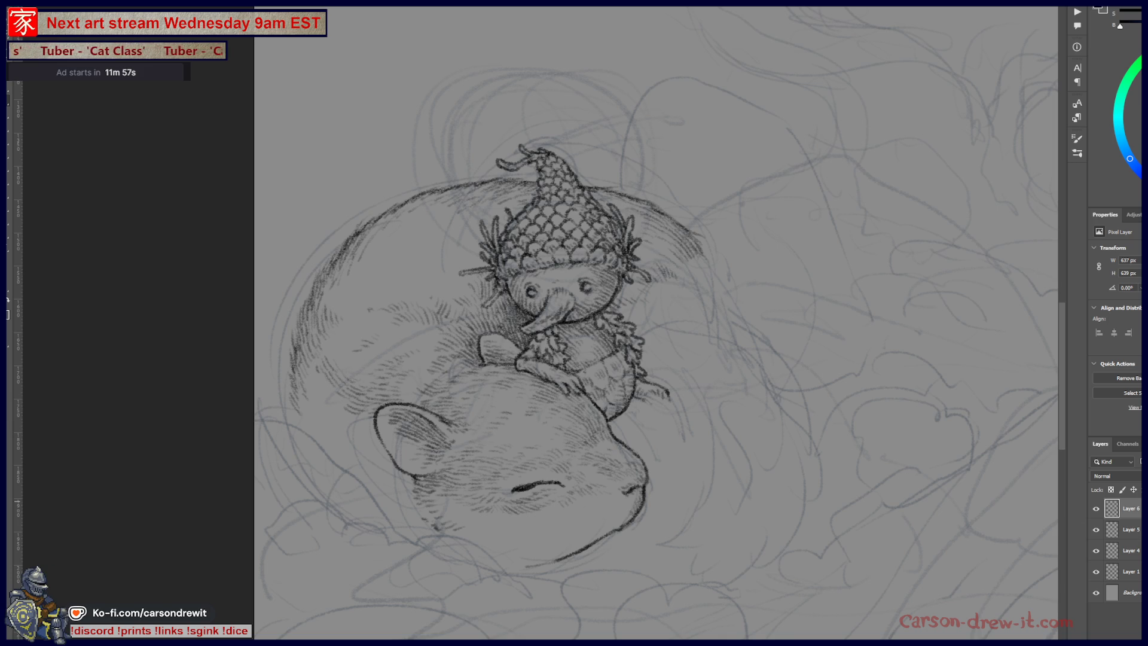
Step: Switch to the browser window showing the Instagram post
key(alt+Tab)
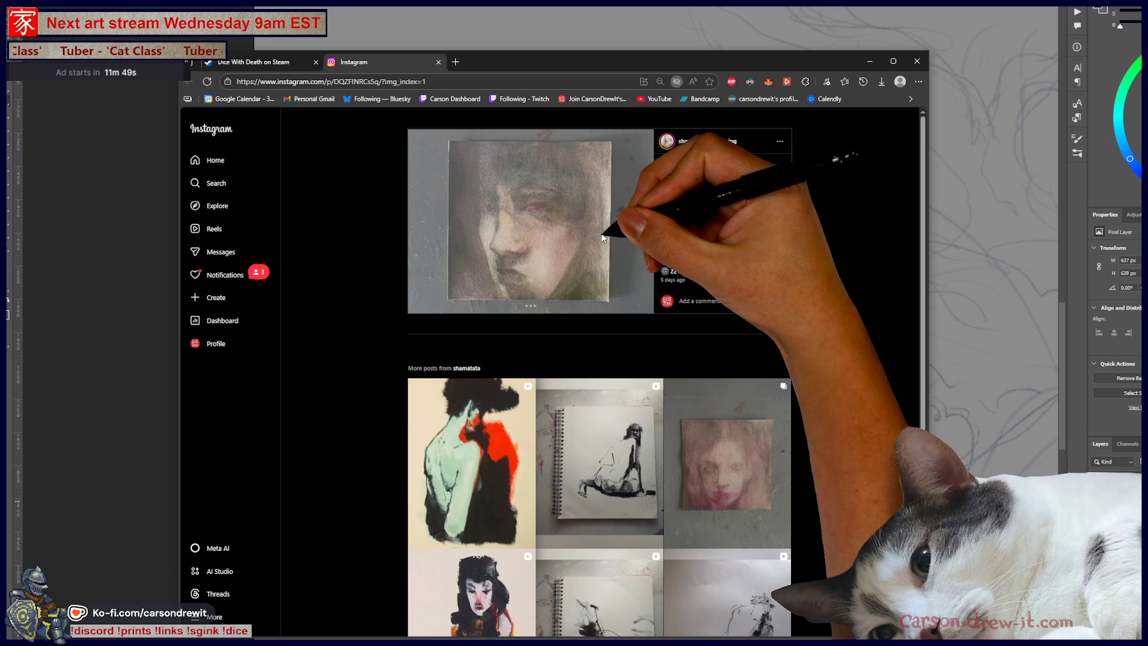
Step: Zoom the Instagram page to 200% in a maximized window to inspect the 'Subtle' portrait
key(ctrl+plus)
key(ctrl+plus)
key(ctrl+plus)
key(ctrl+plus)
key(ctrl+plus)
key(ctrl+plus)
key(ctrl+minus)
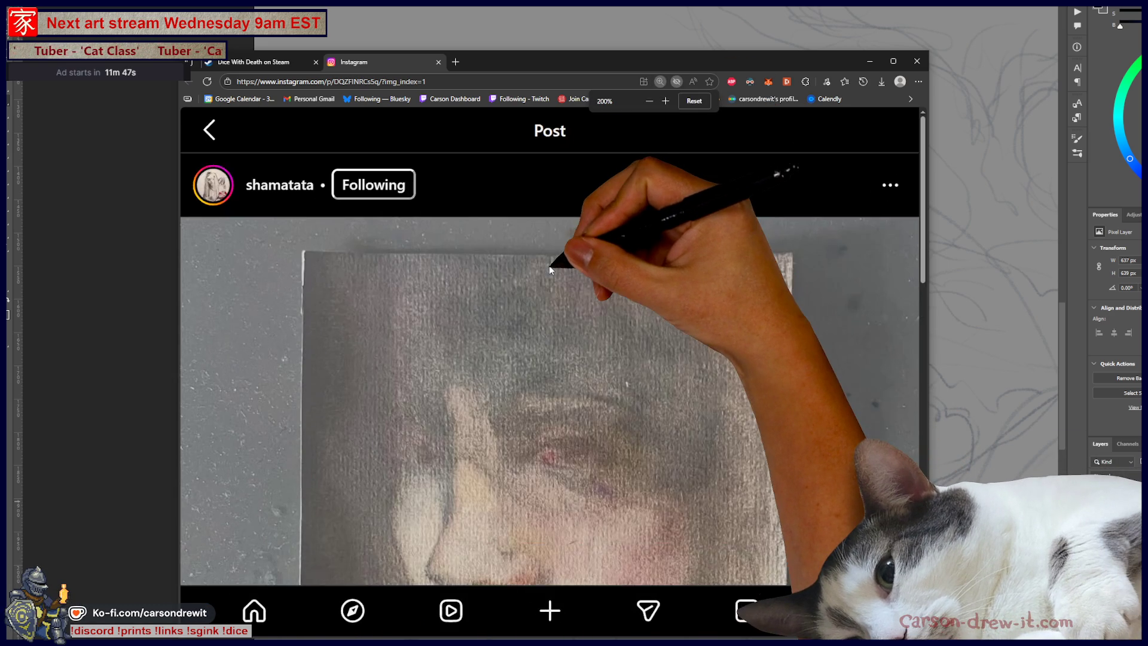
key(ctrl+minus)
key(ctrl+plus)
scroll(598, 281, down, 2)
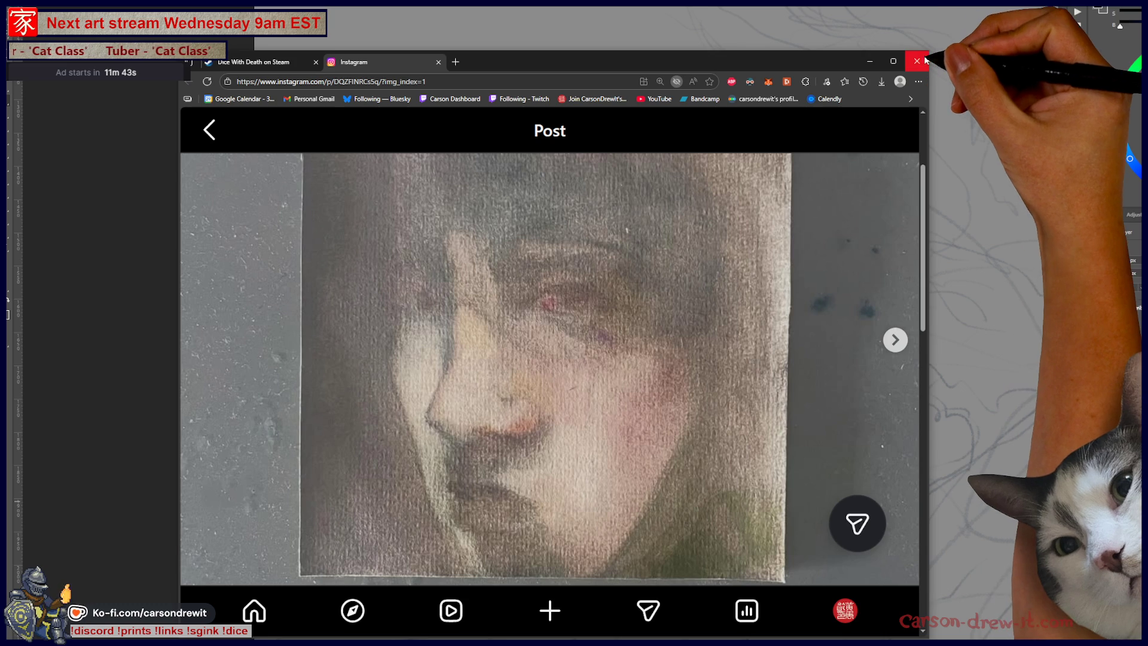
click(894, 61)
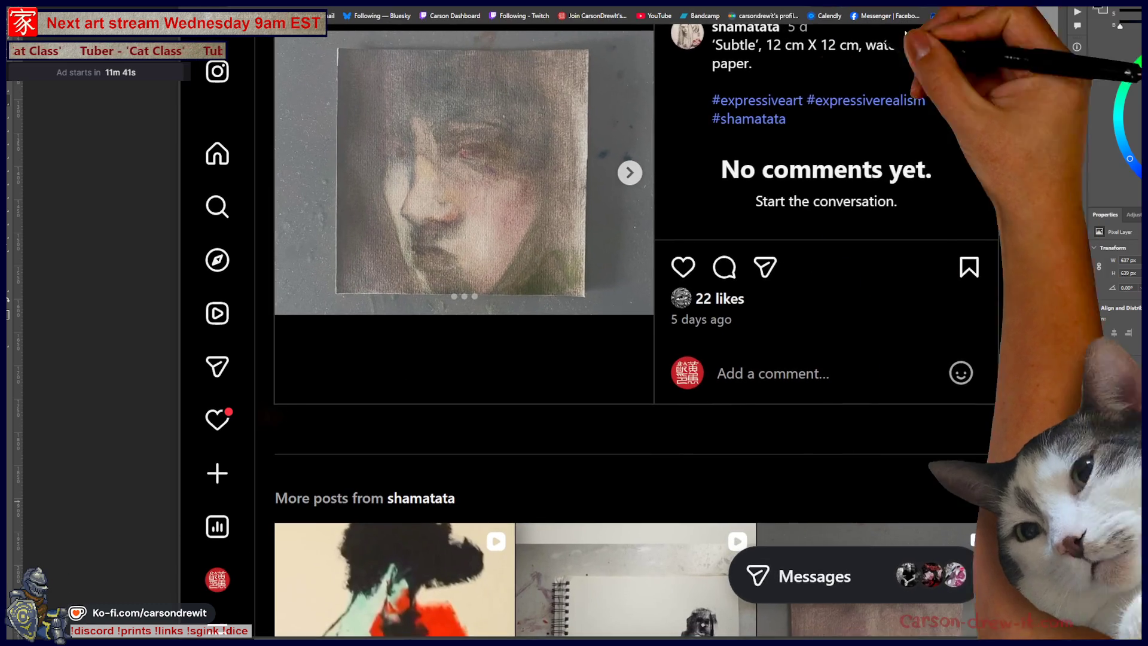
scroll(524, 196, up, 5)
scroll(658, 227, up, 3)
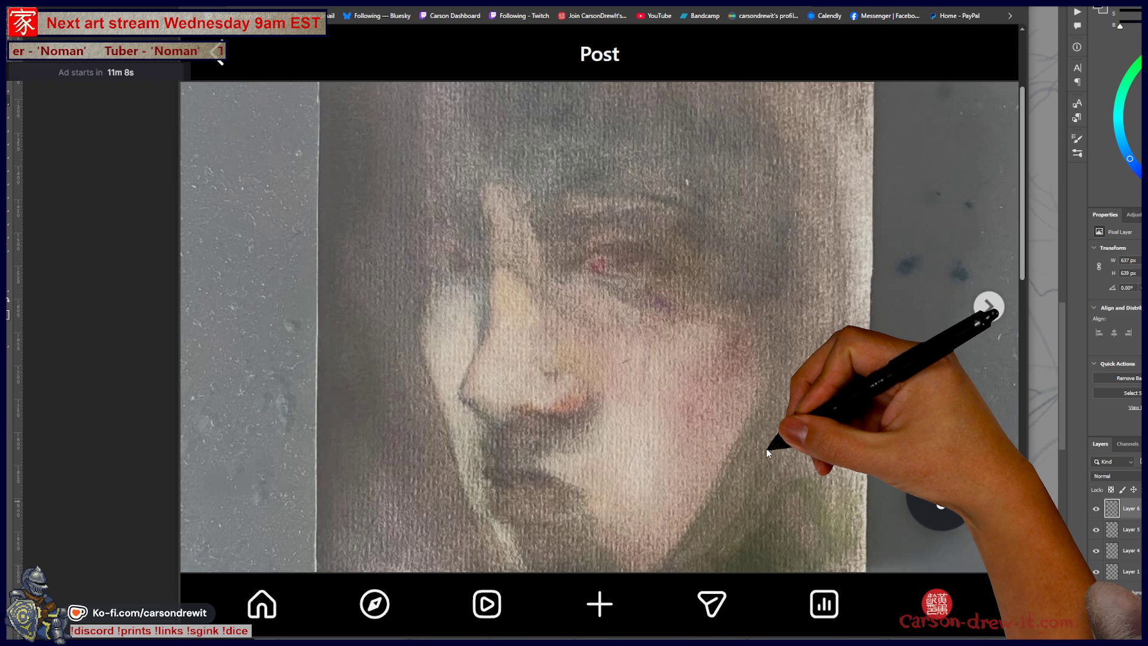
Step: Reset the page zoom, scroll to More posts, and open the 18-like oil painting post
key(ctrl+minus)
scroll(644, 300, down, 3)
scroll(645, 314, down, 1)
scroll(748, 485, up, 4)
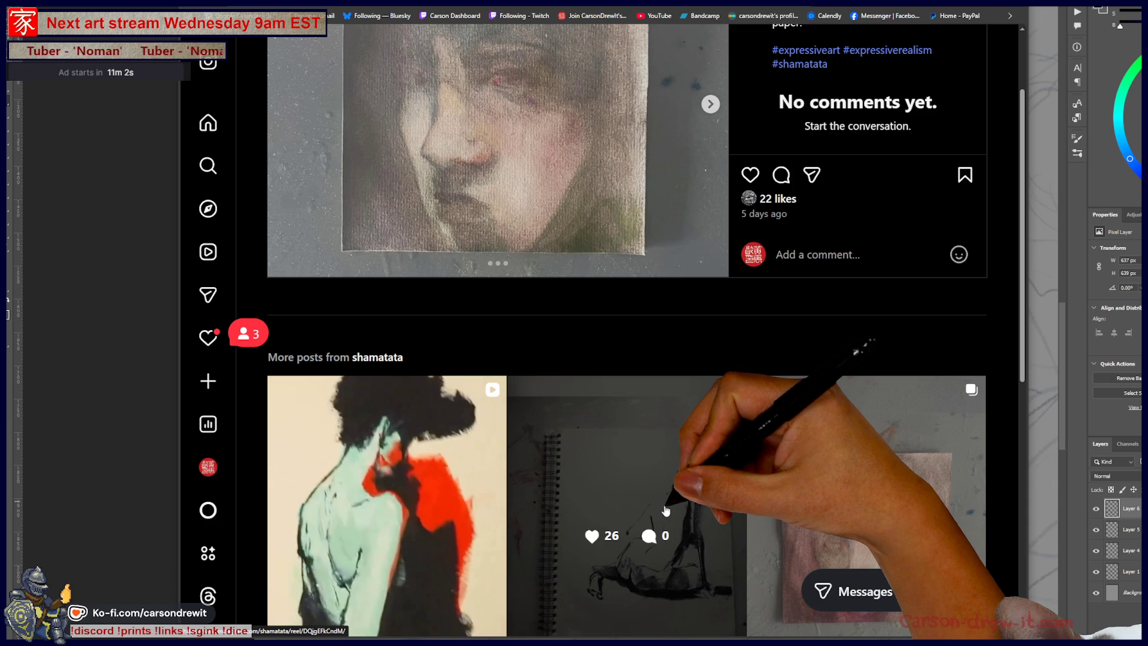
scroll(658, 478, up, 1)
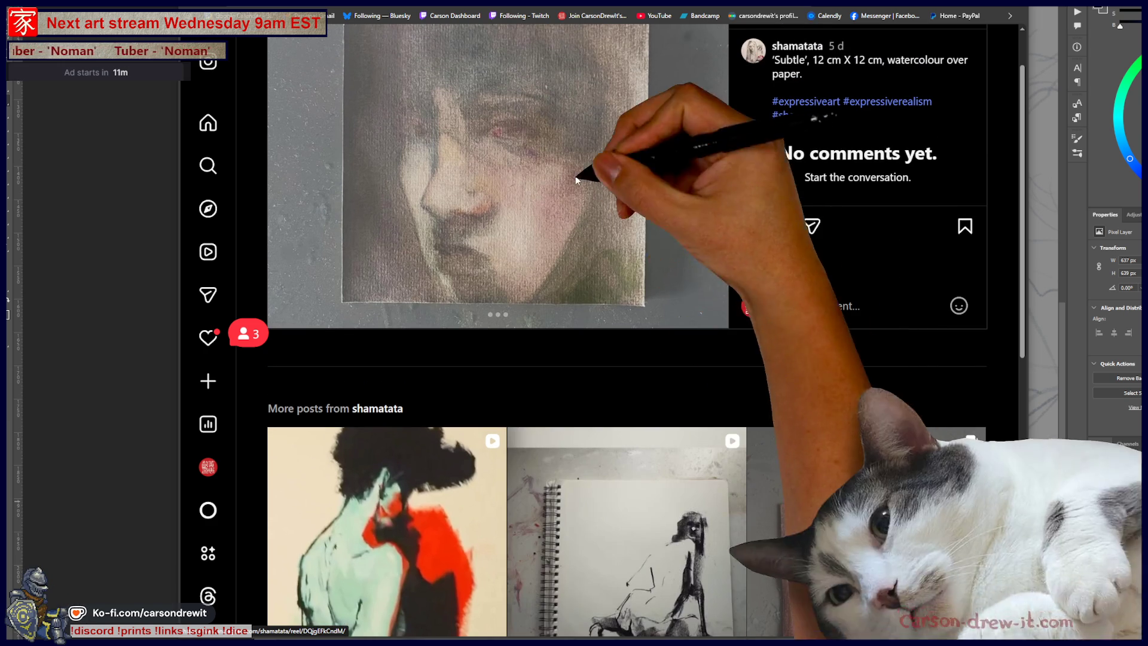
scroll(640, 394, down, 4)
click(439, 479)
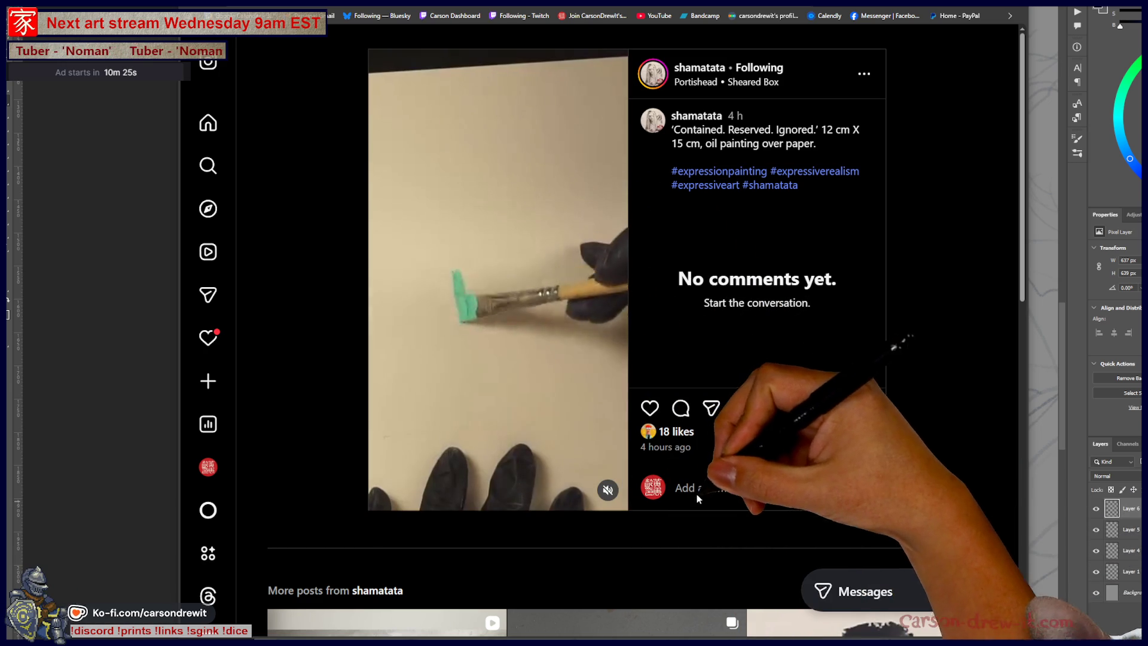
Step: Return from the browser to the Photoshop pencil sketch
key(alt+Tab)
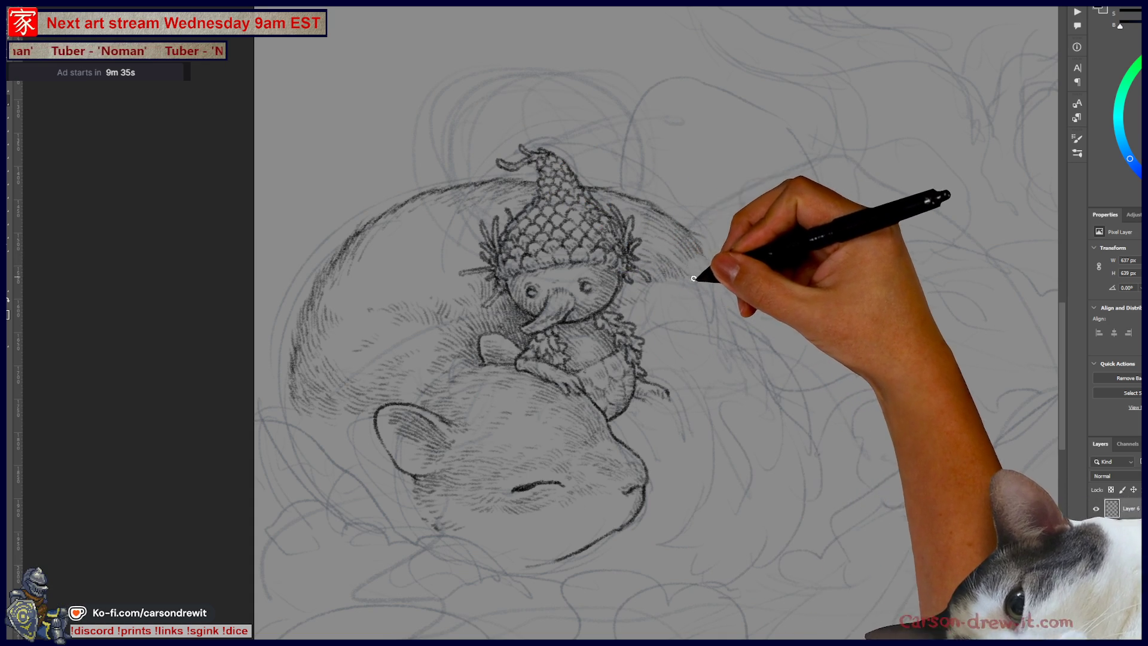
Step: Add pencil hatching beside the acorn hat and along the body's upper right edge
drag(696, 263, 716, 267)
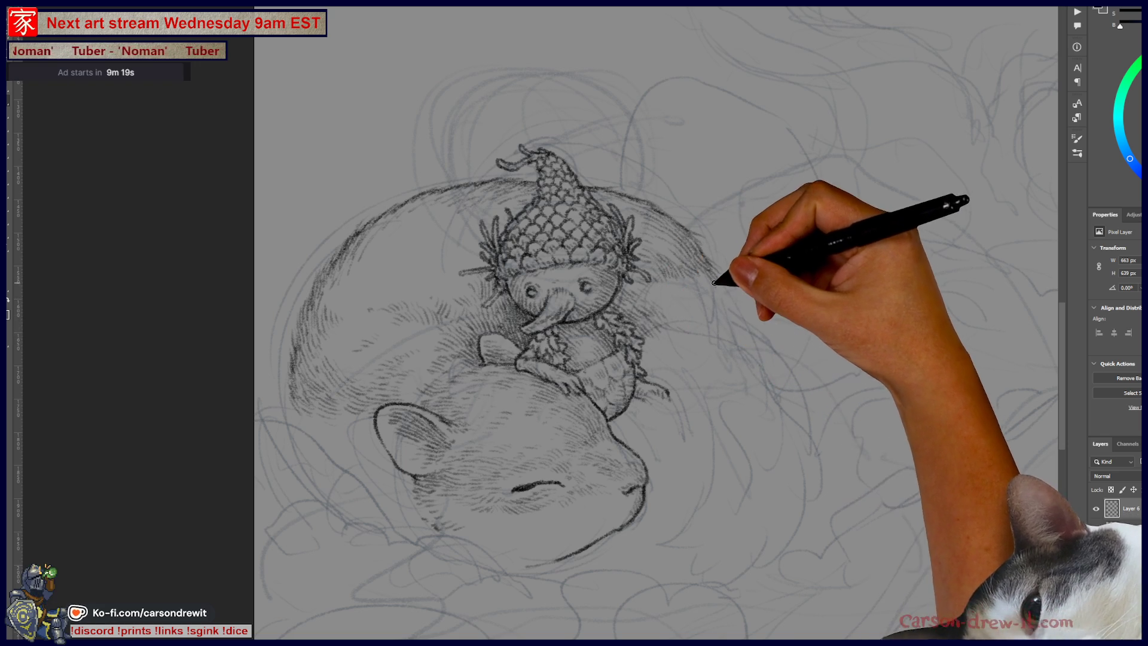
key(ctrl)
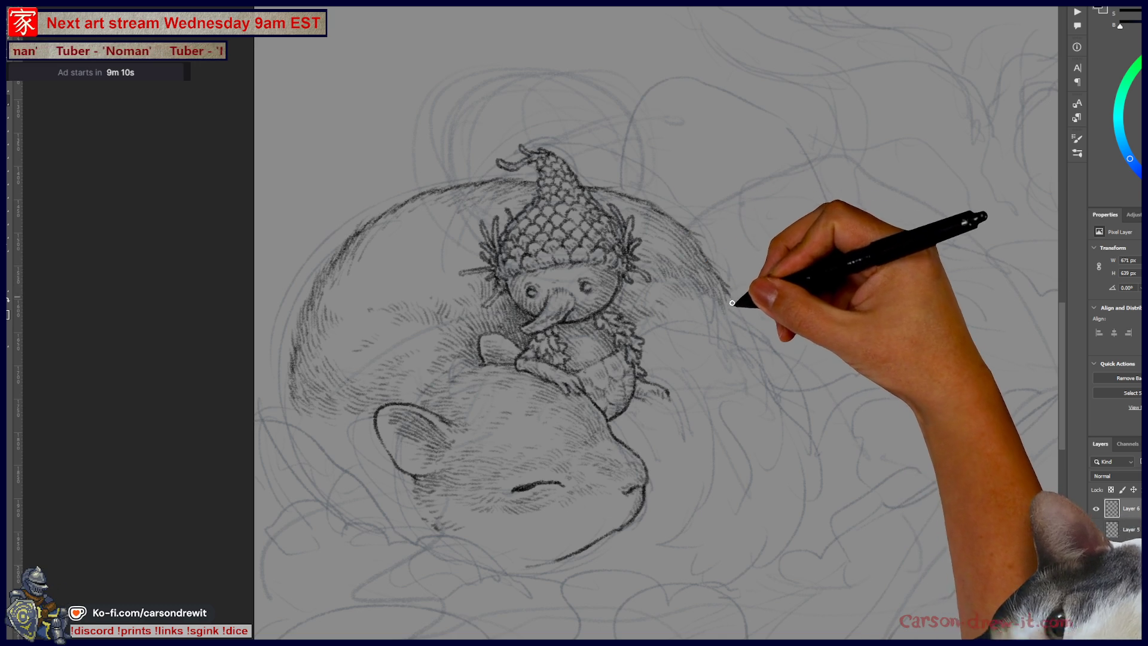
drag(728, 295, 733, 271)
key(ctrl)
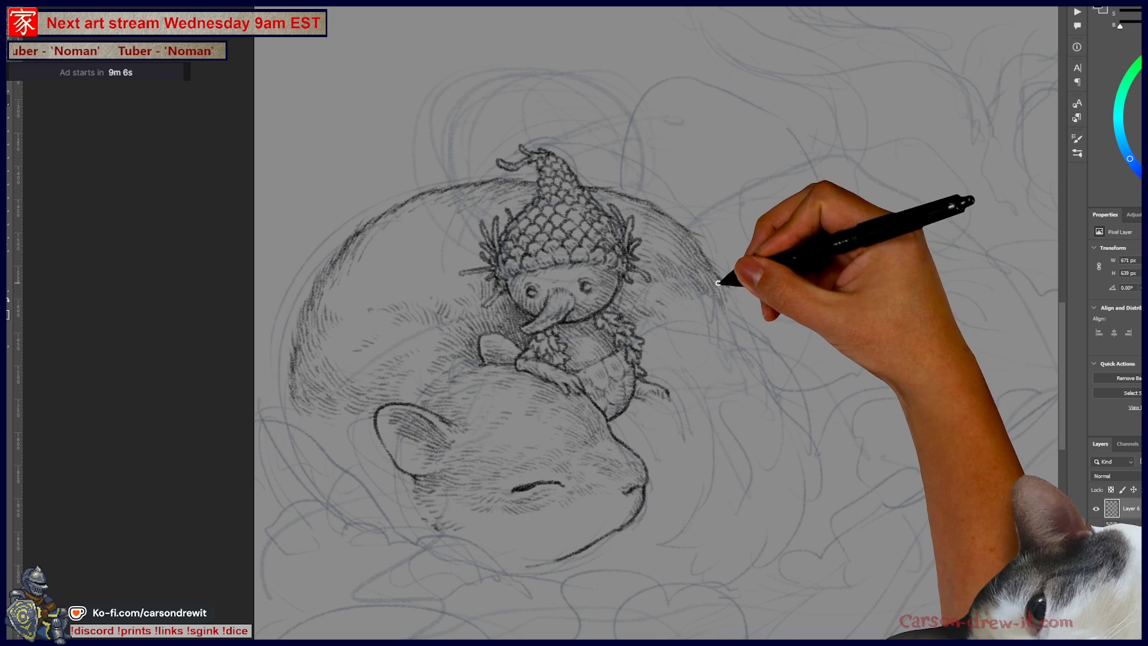
drag(735, 305, 772, 358)
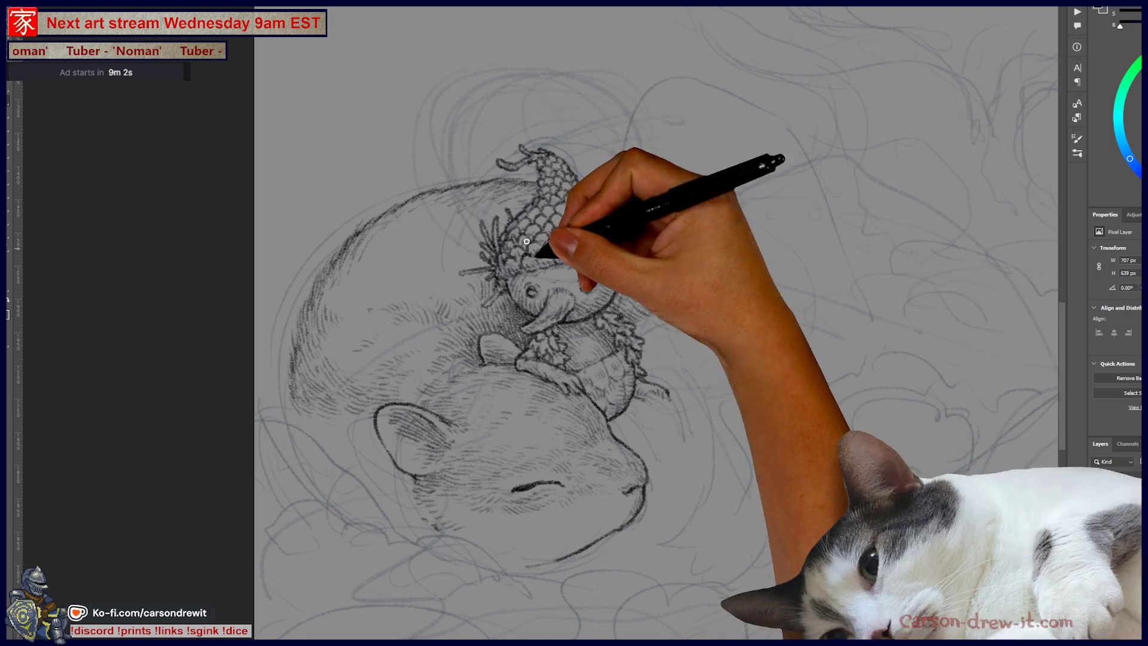
drag(503, 216, 617, 189)
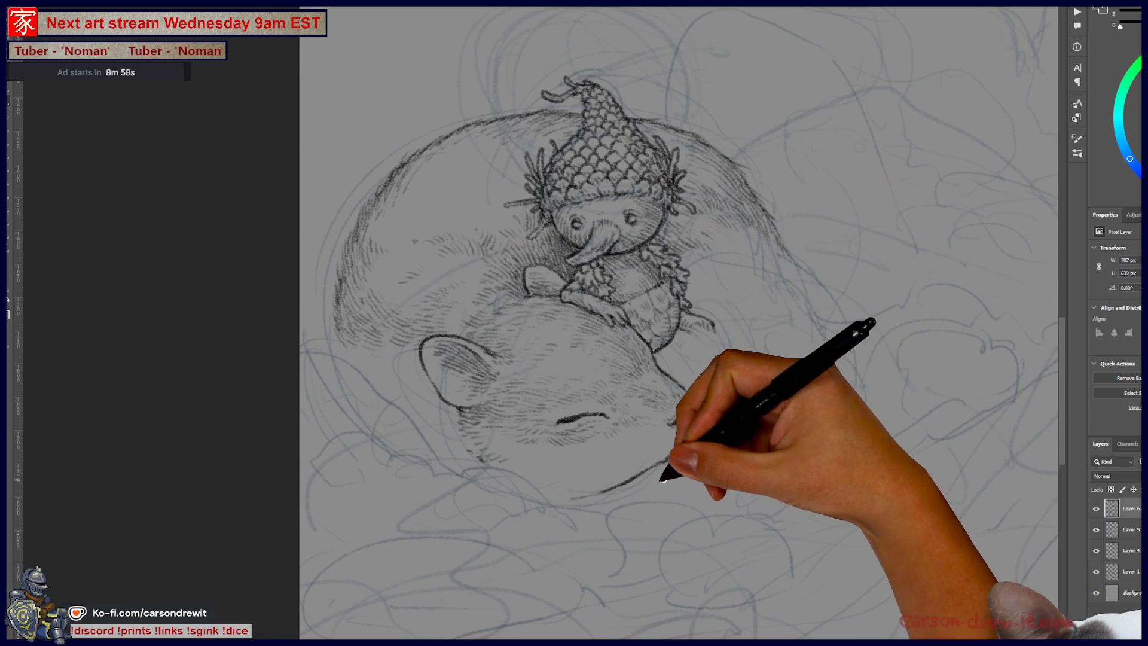
Step: Hatch fur along and below the chin, undoing a stroke on the tail's lower edge
drag(696, 458, 755, 409)
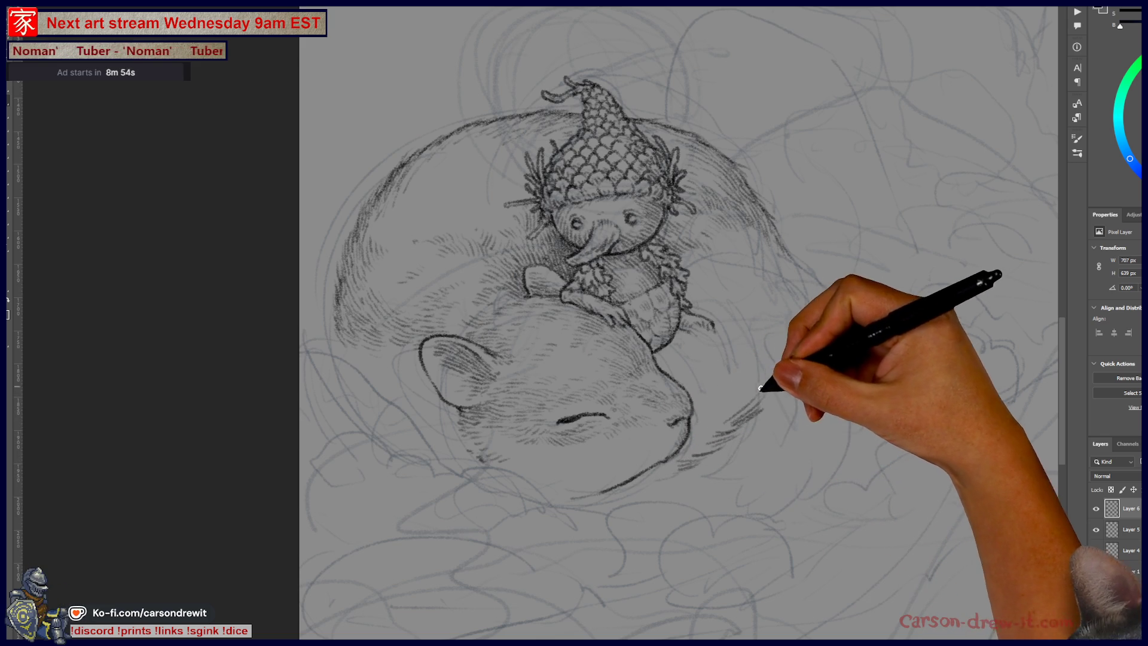
drag(725, 431, 739, 418)
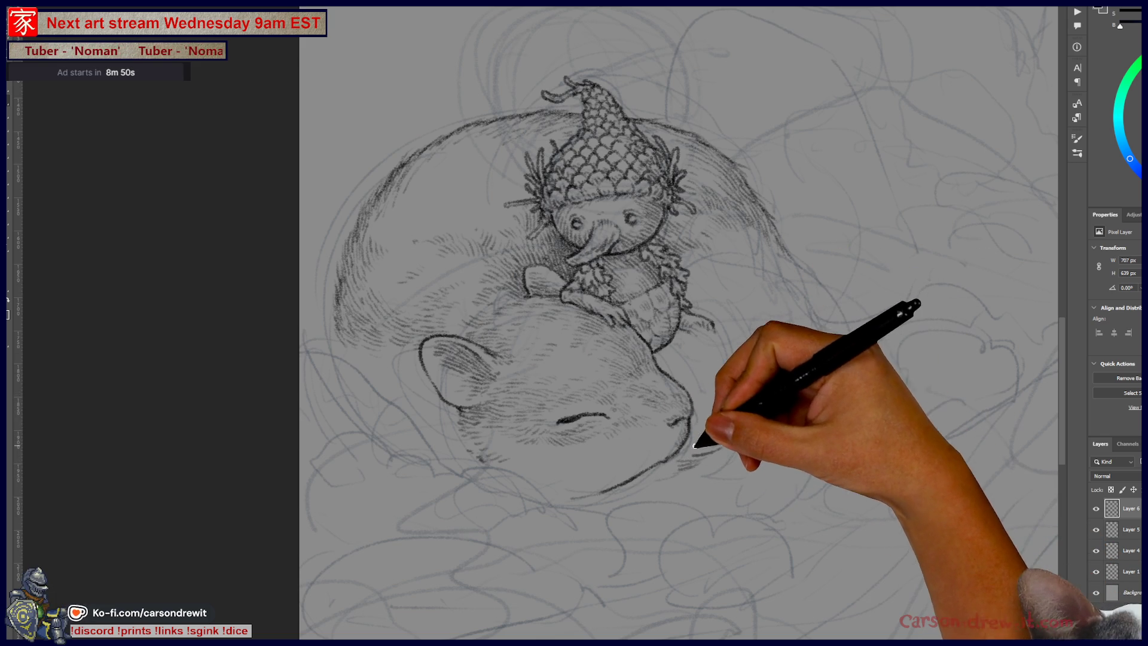
drag(689, 445, 673, 460)
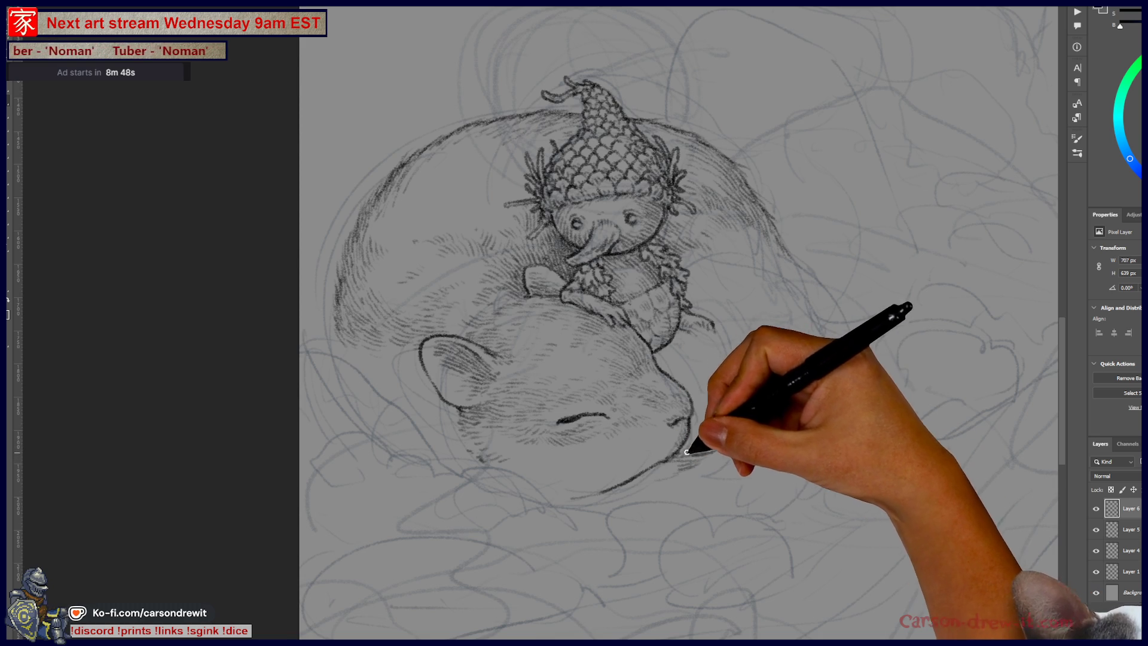
mouse_move(673, 457)
mouse_down()
mouse_move(642, 480)
mouse_move(737, 465)
mouse_up()
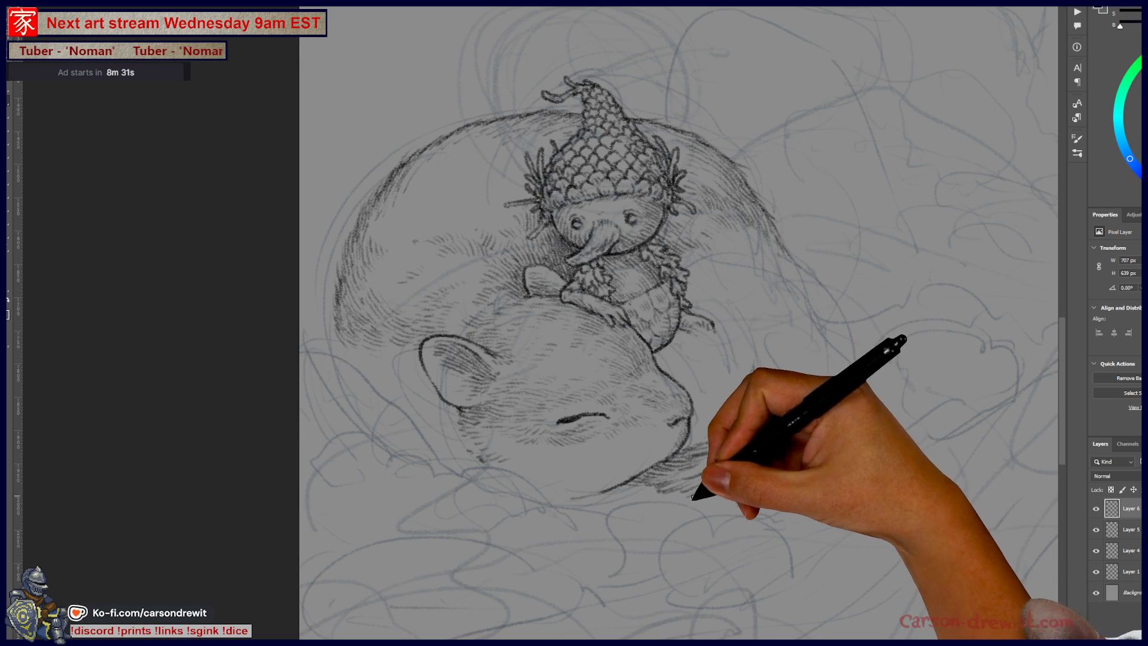
drag(710, 469, 706, 501)
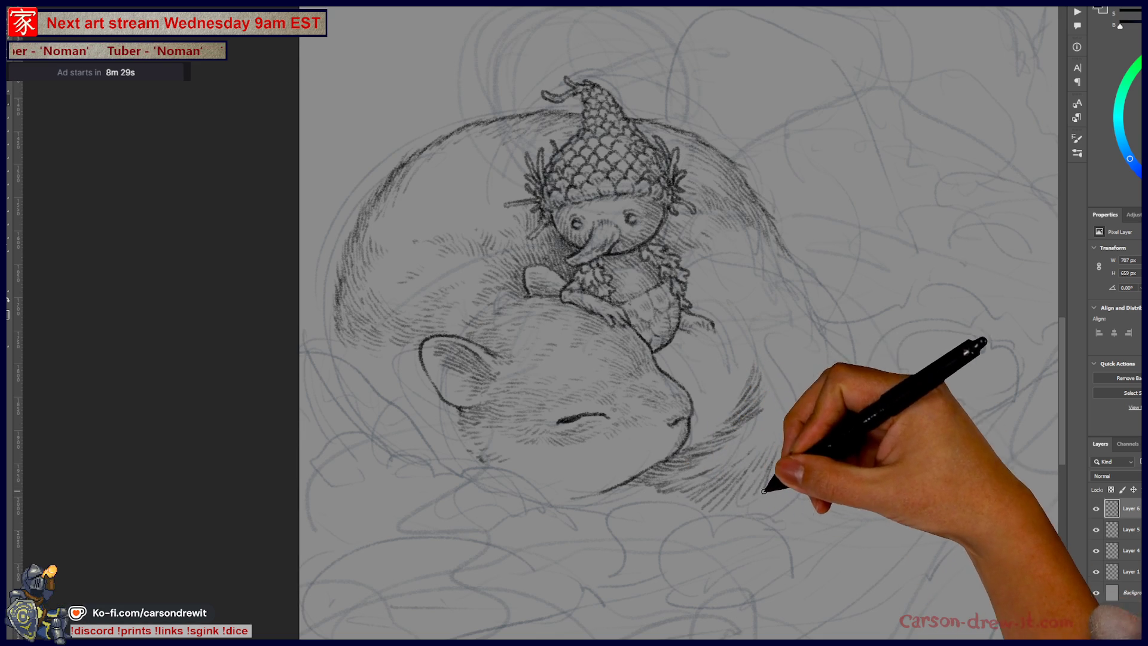
mouse_move(766, 460)
mouse_down()
mouse_move(789, 483)
mouse_move(820, 454)
mouse_move(845, 456)
mouse_move(846, 435)
mouse_up()
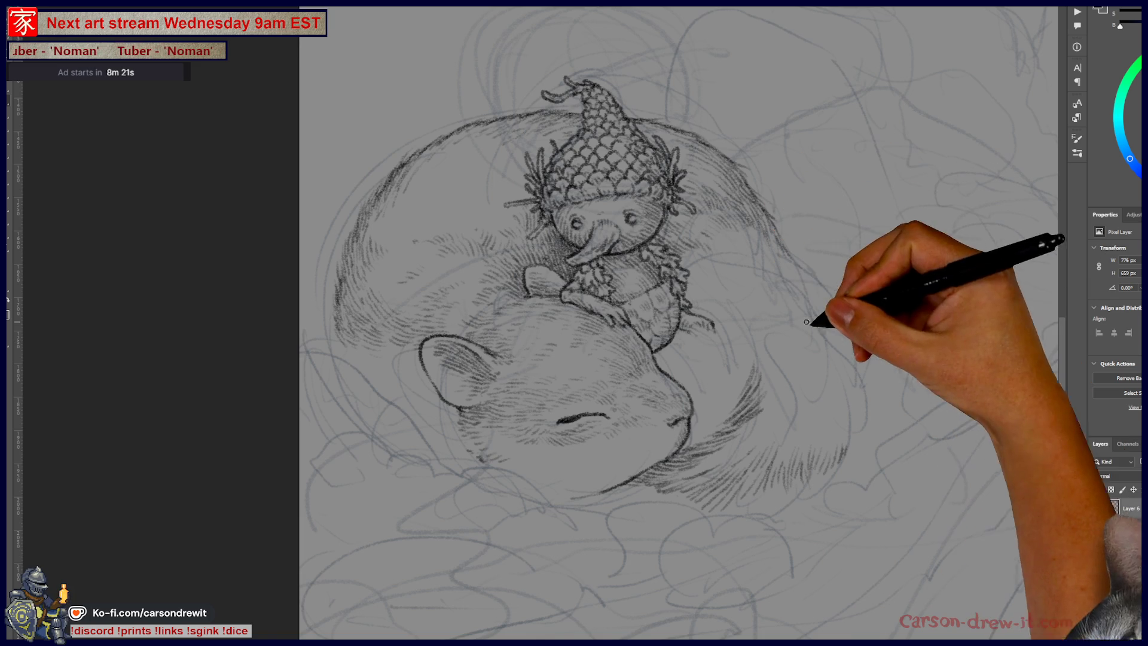
key(ctrl+z)
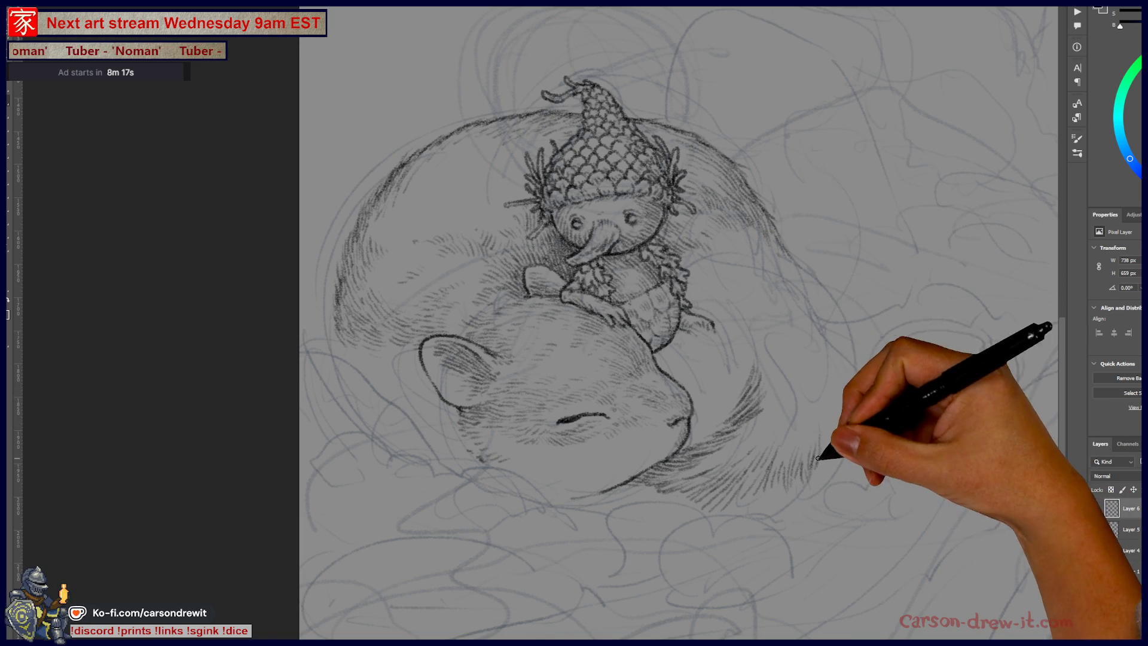
Step: Hatch the tail's right edge, below the mouth, the lower-right fur and the chin
drag(828, 441, 830, 420)
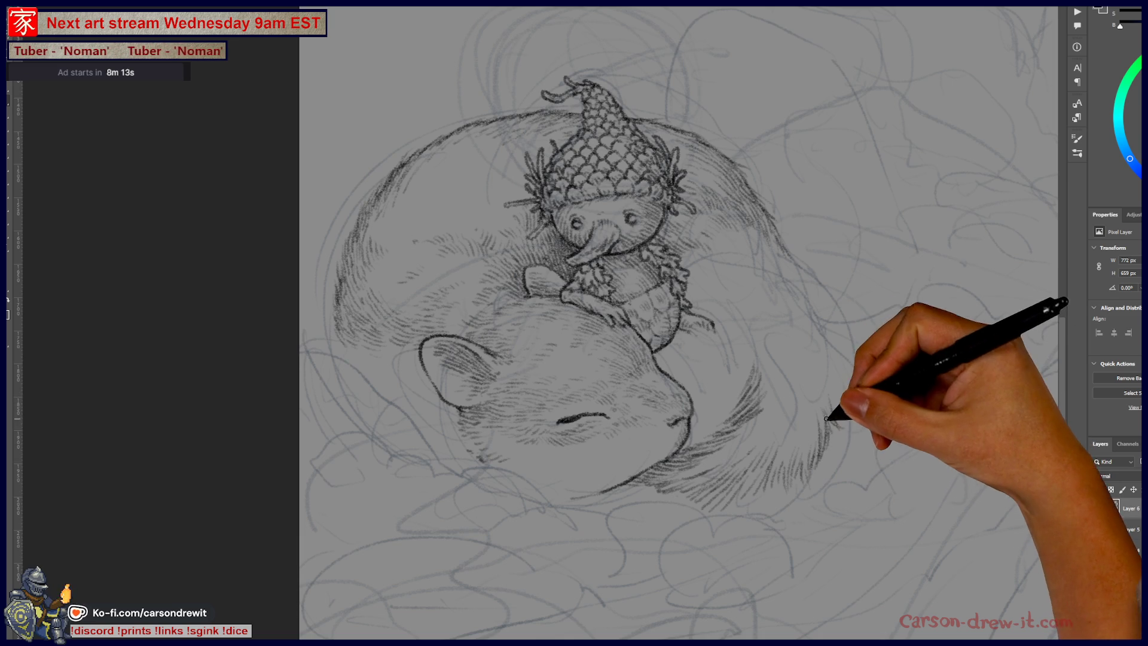
drag(815, 456, 822, 347)
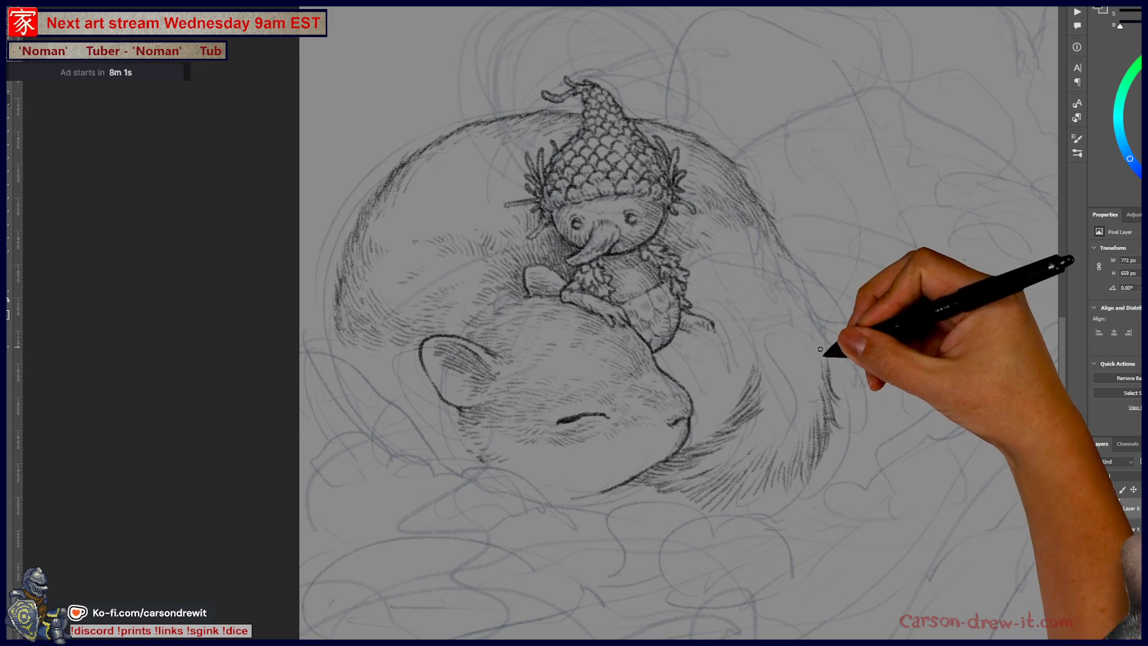
drag(827, 359, 826, 341)
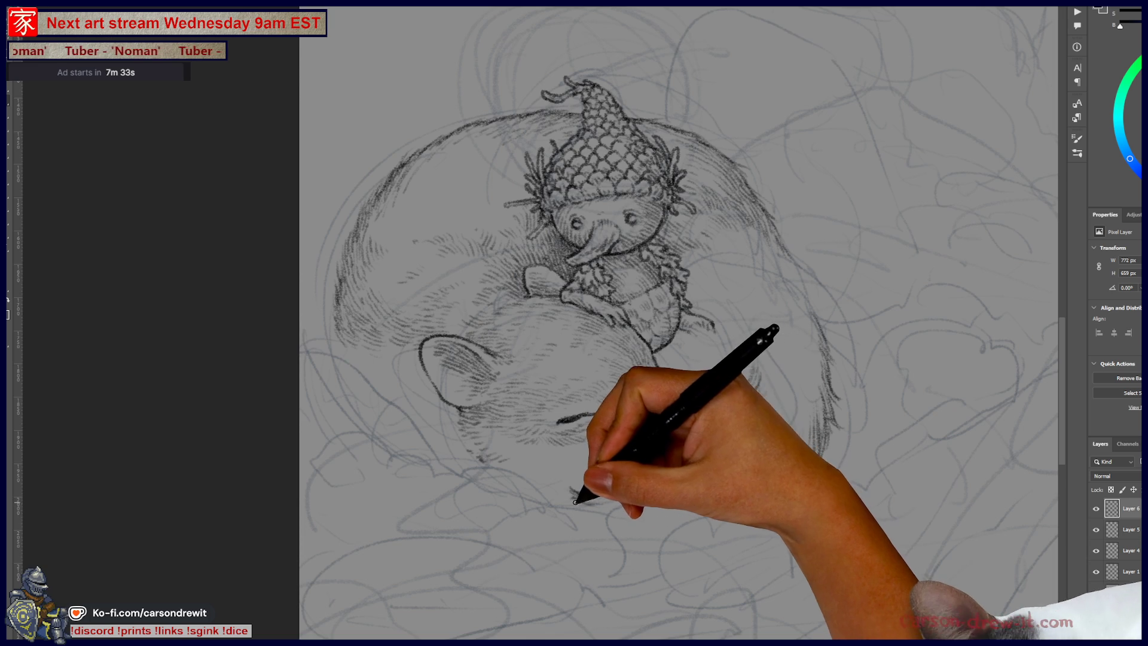
drag(590, 487, 612, 507)
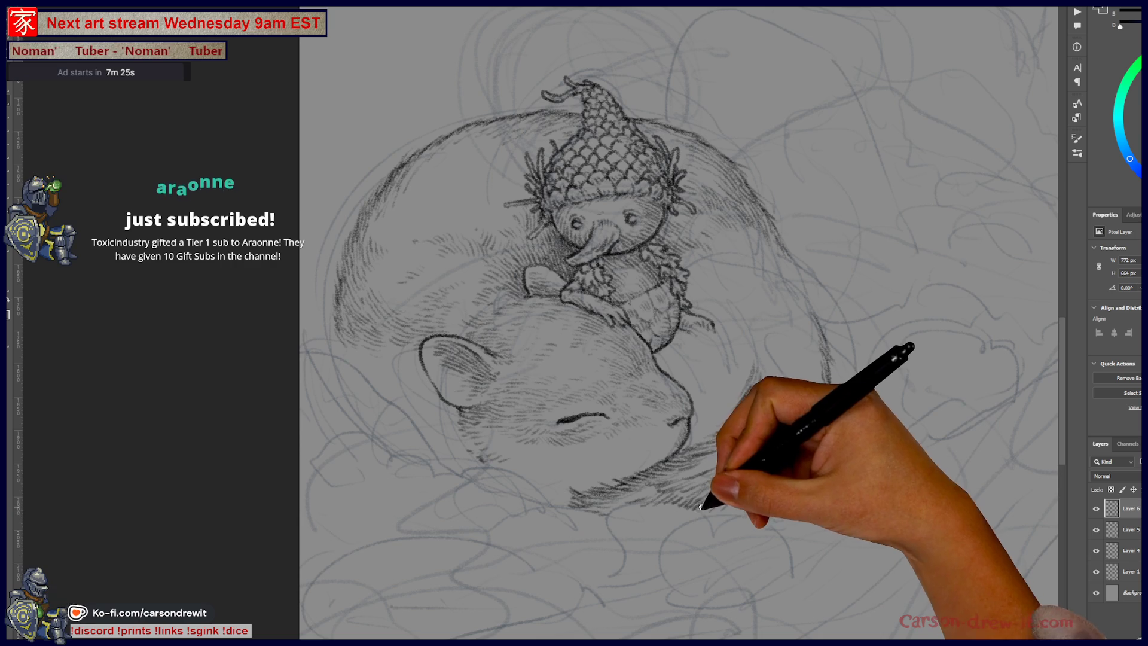
drag(801, 455, 774, 384)
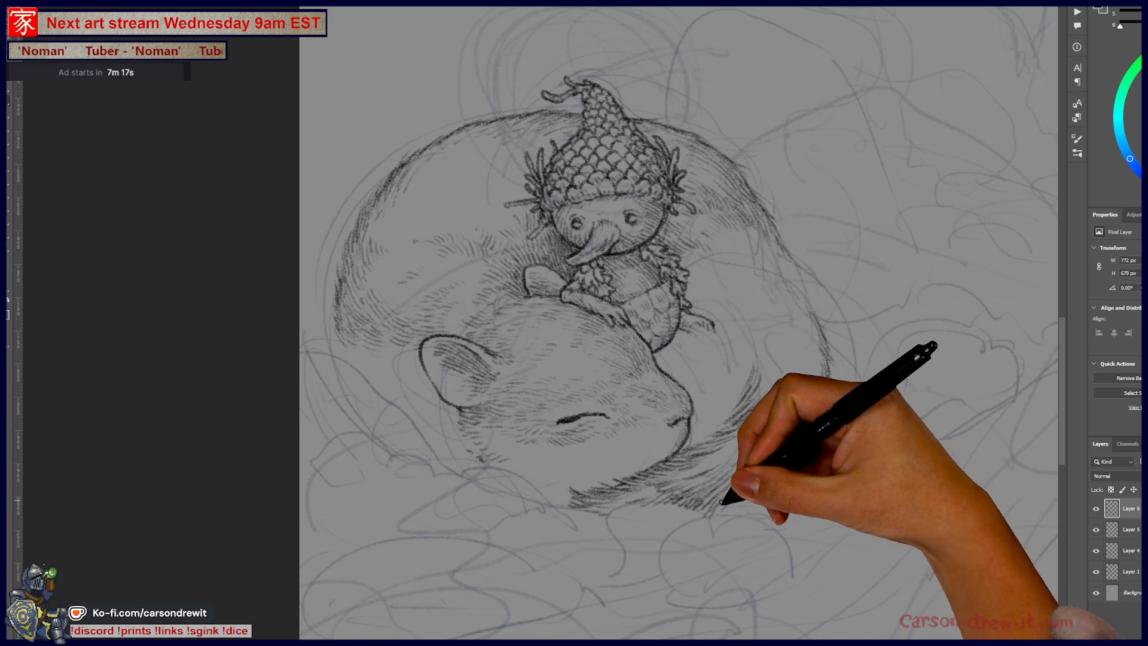
mouse_move(712, 505)
mouse_down()
mouse_move(769, 509)
mouse_move(803, 472)
mouse_up()
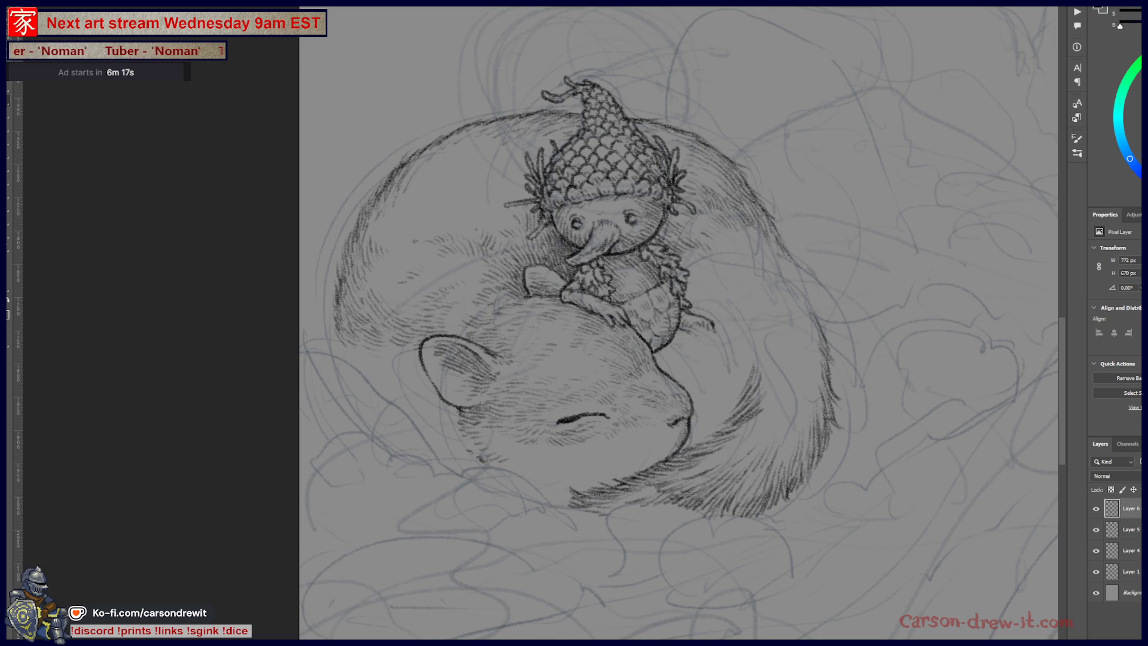
mouse_move(622, 504)
mouse_down()
mouse_move(766, 442)
mouse_move(653, 324)
mouse_move(584, 311)
mouse_up()
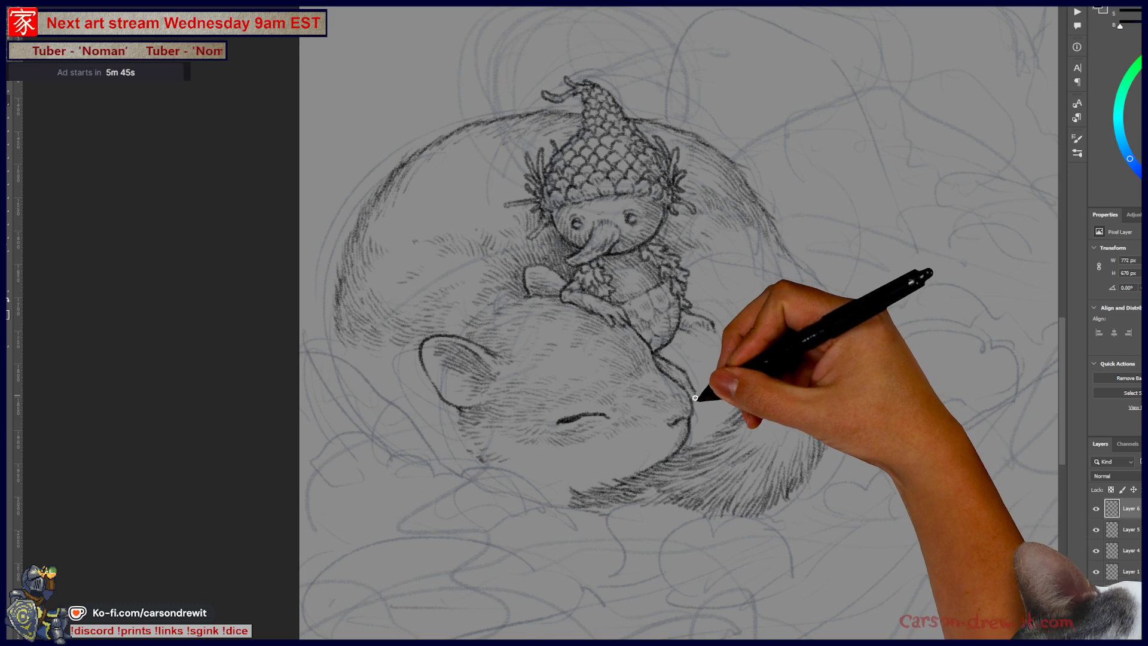
Step: Draw a short pencil line down the animal's cheek
drag(697, 391, 711, 424)
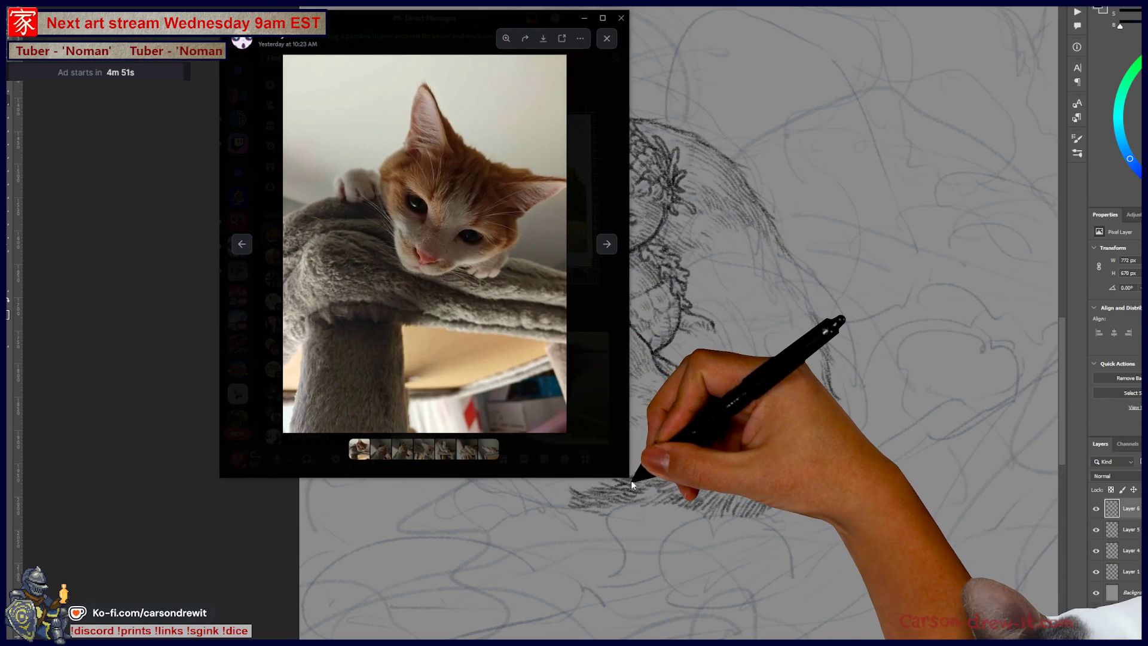
Step: Enlarge the photo viewer and page through the ginger kitten photos to the last one
drag(628, 478, 961, 637)
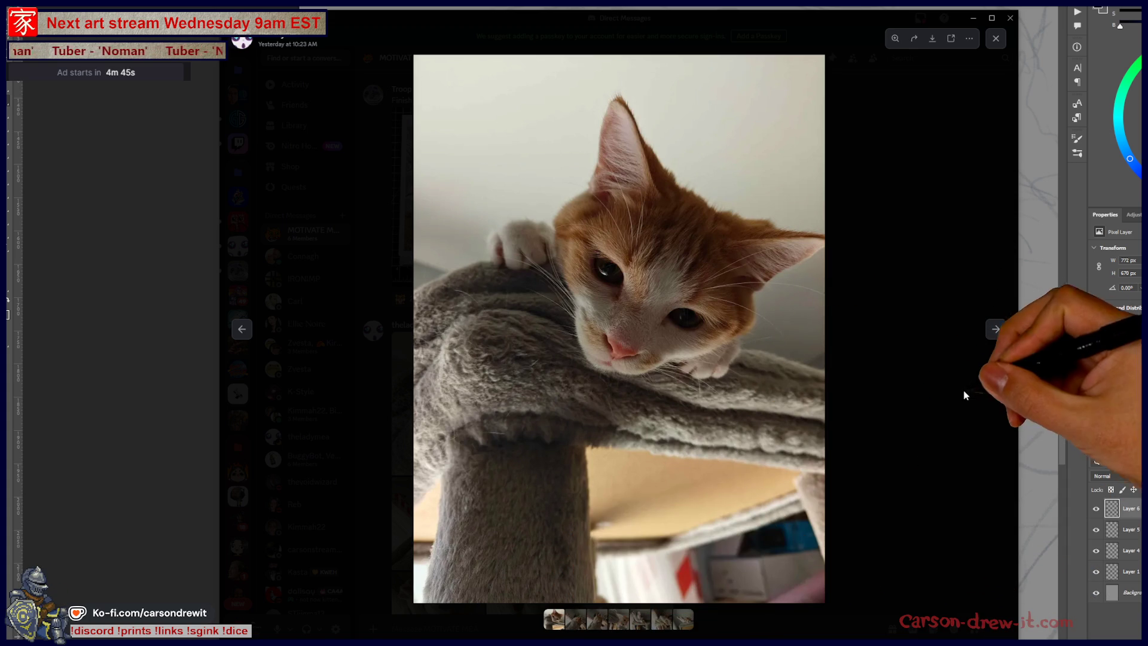
click(996, 329)
click(996, 330)
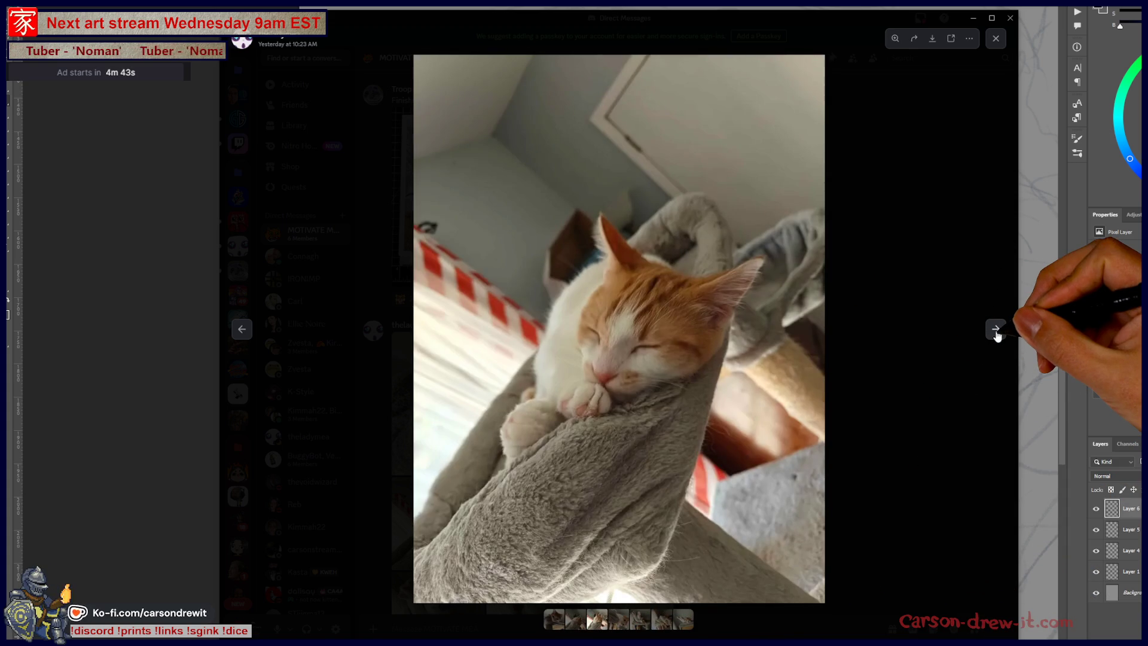
click(996, 329)
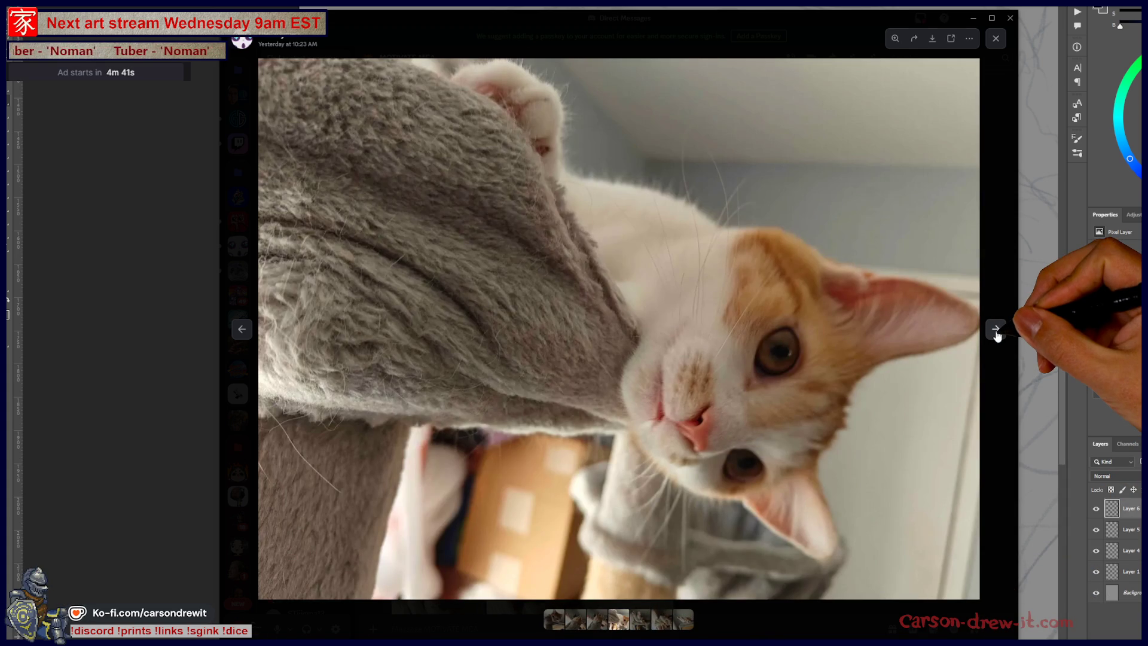
key(Right)
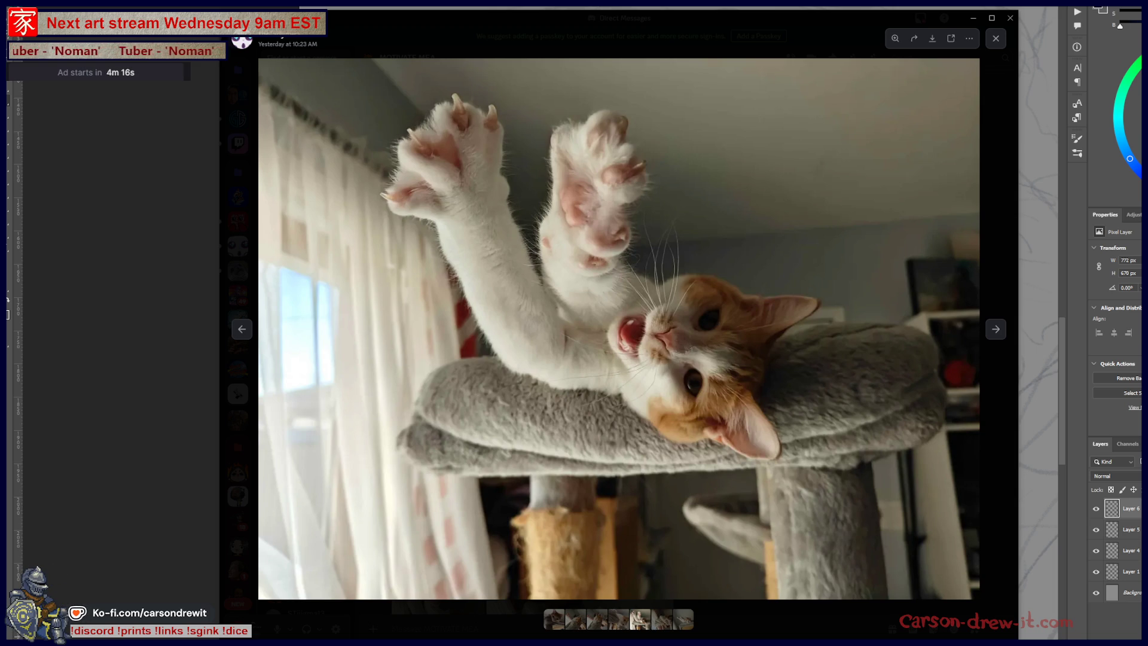
key(Right)
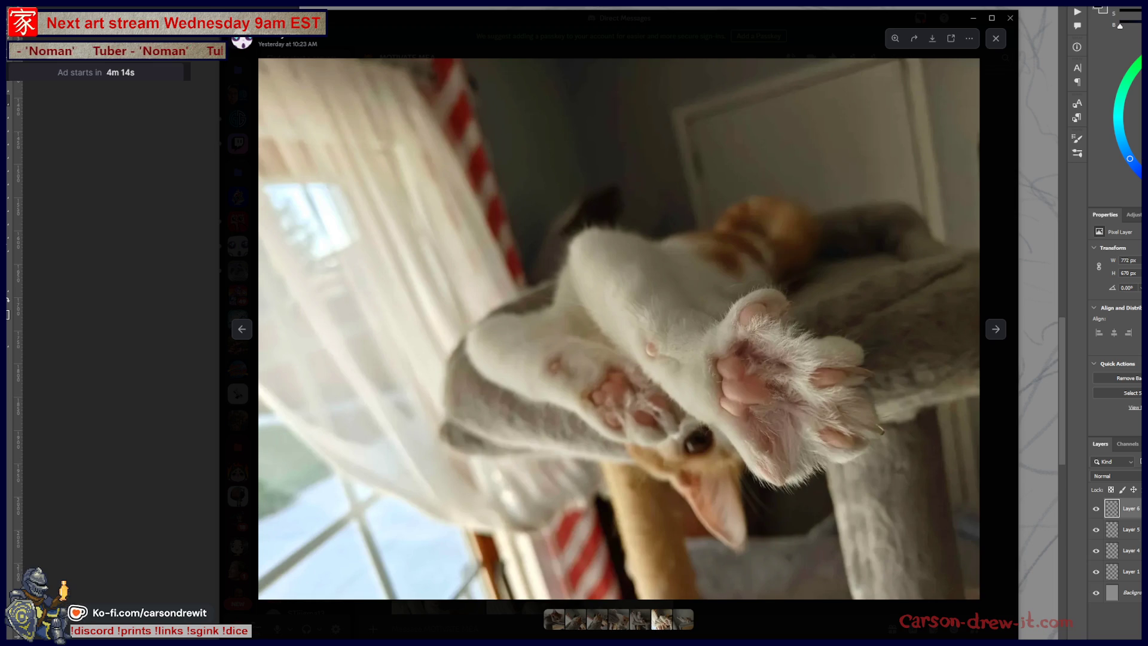
key(Right)
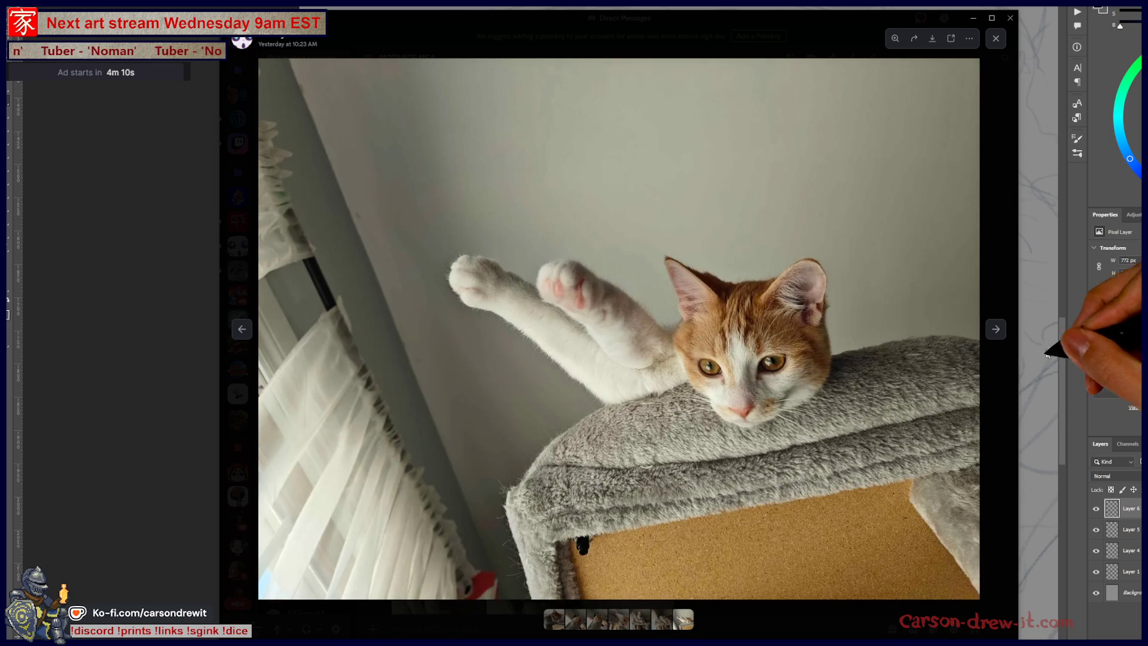
Step: Close the viewer, scroll the chat and open the tabby cat photo full-size
click(995, 390)
scroll(469, 446, down, 3)
scroll(469, 446, down, 3)
click(470, 445)
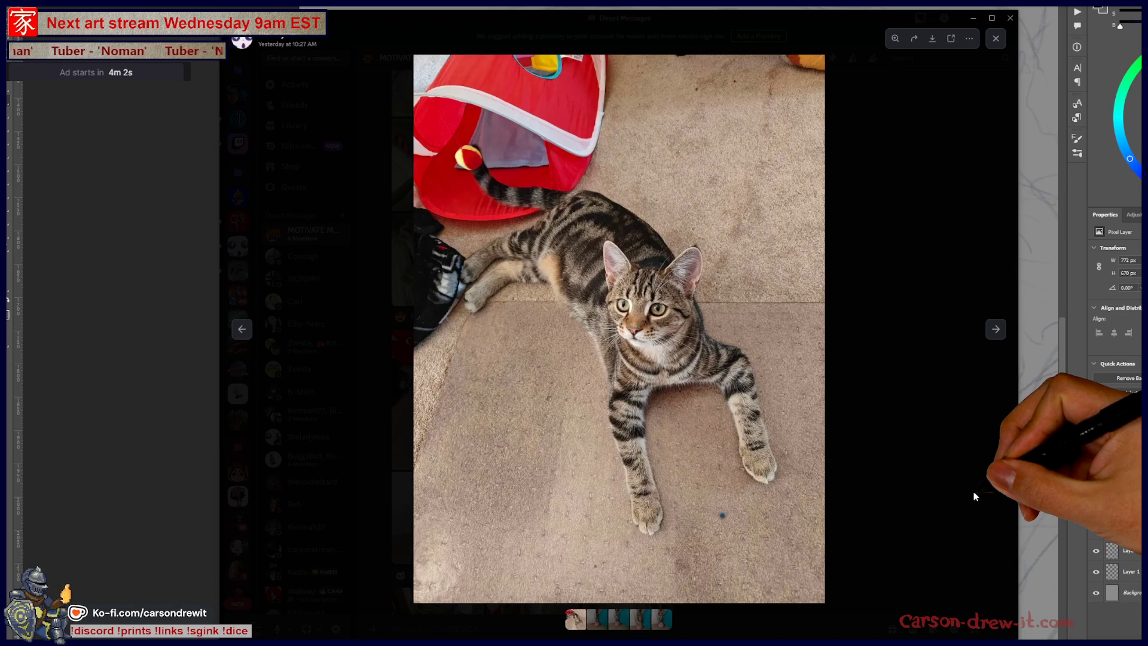
Step: Browse forward through the tabby cat photos, then step back two
key(Right)
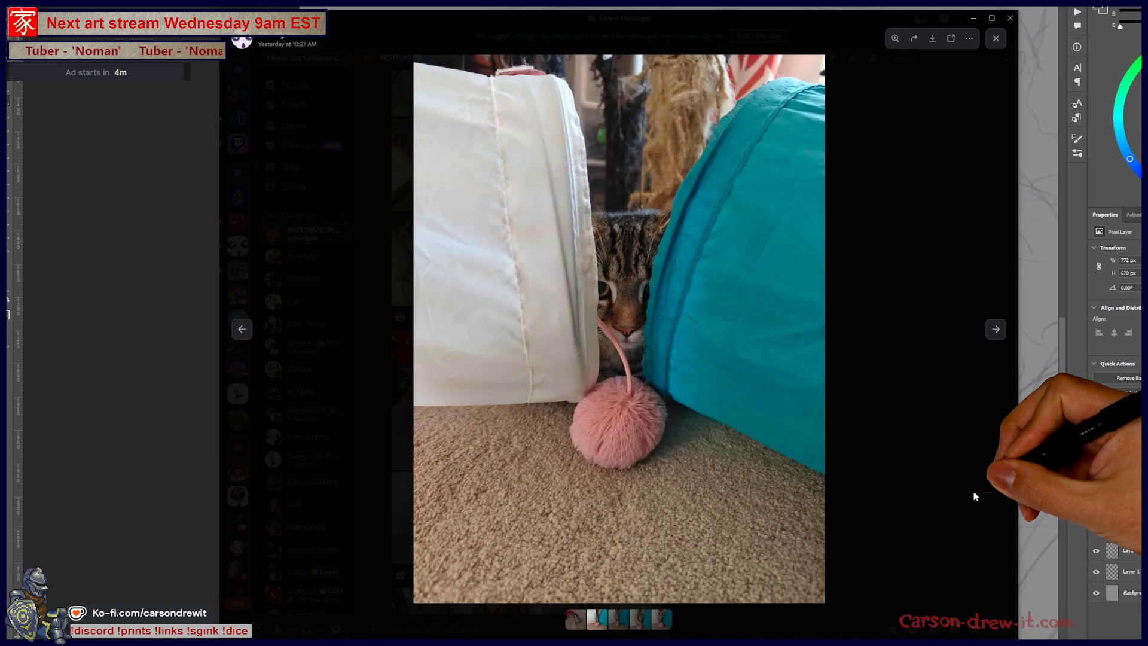
key(Right)
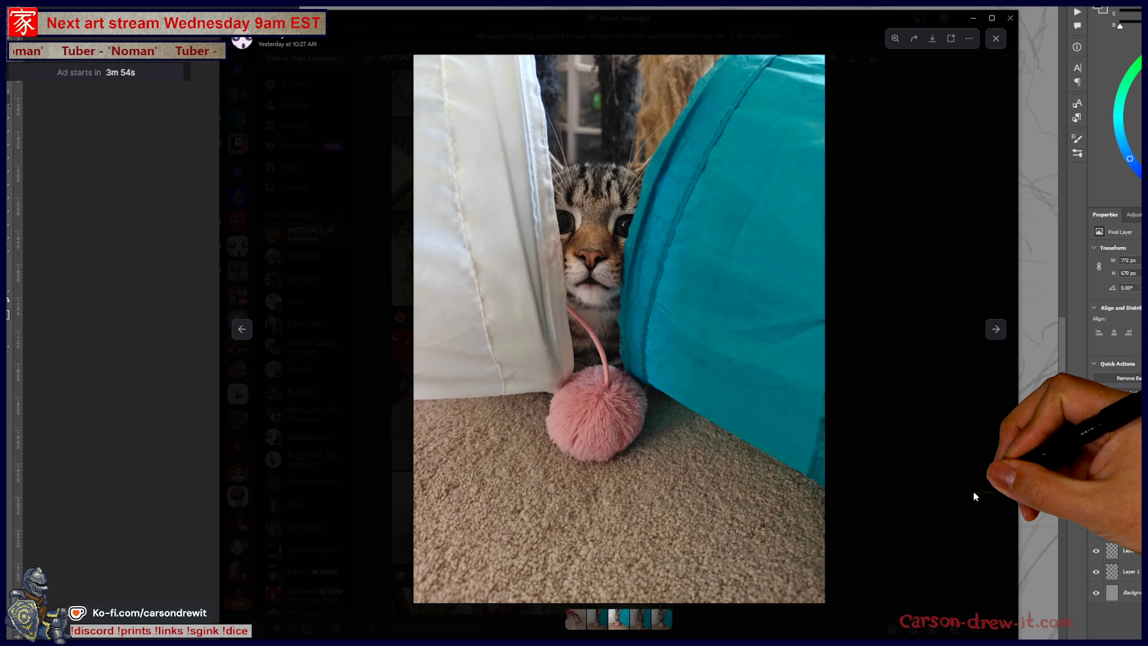
key(Right)
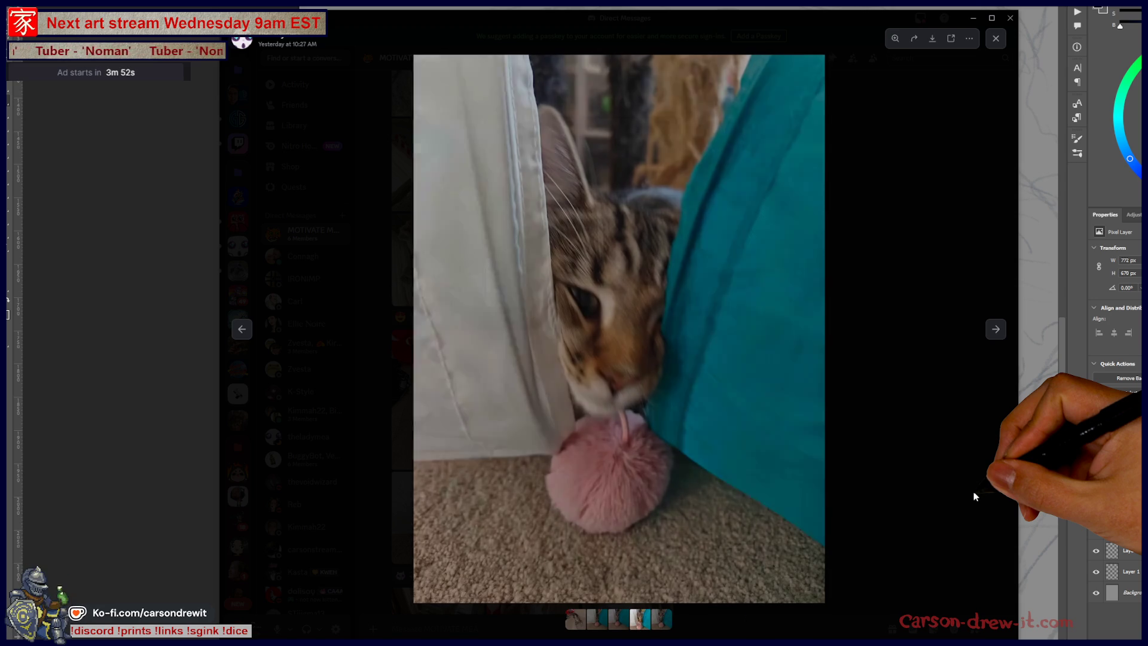
key(Right)
key(Right)
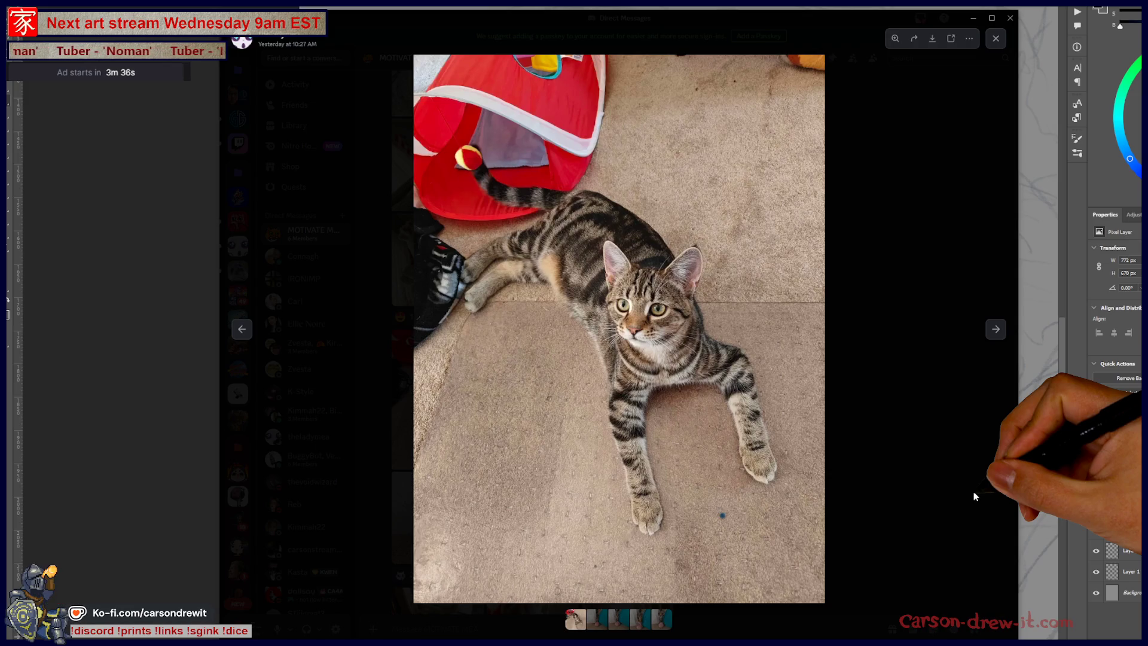
key(Right)
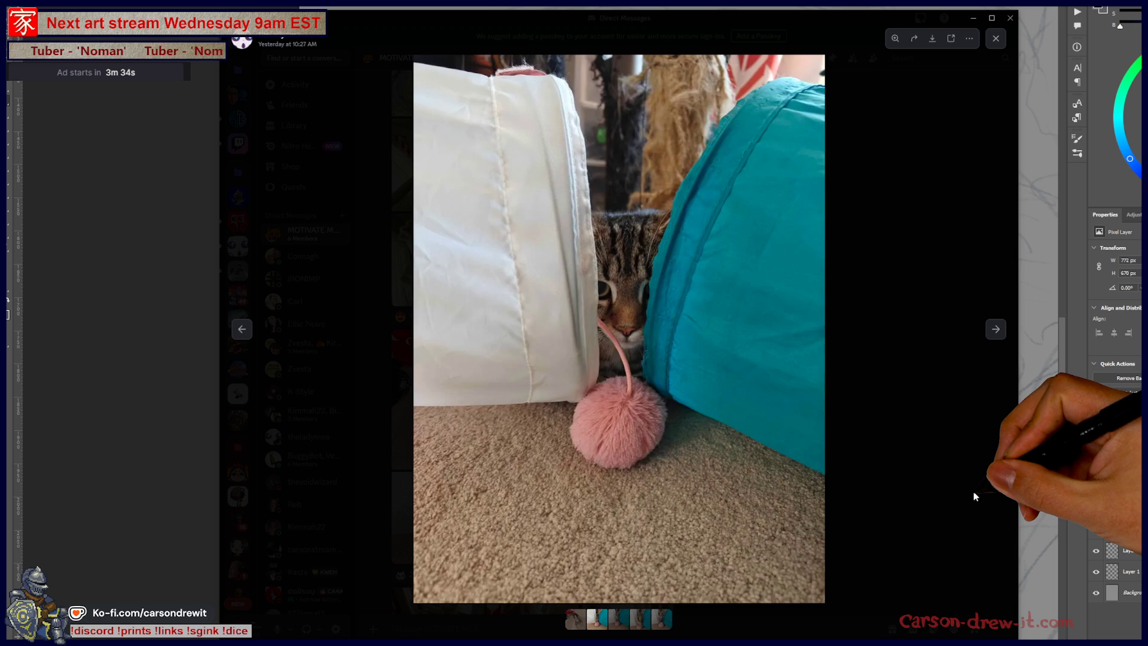
key(Right)
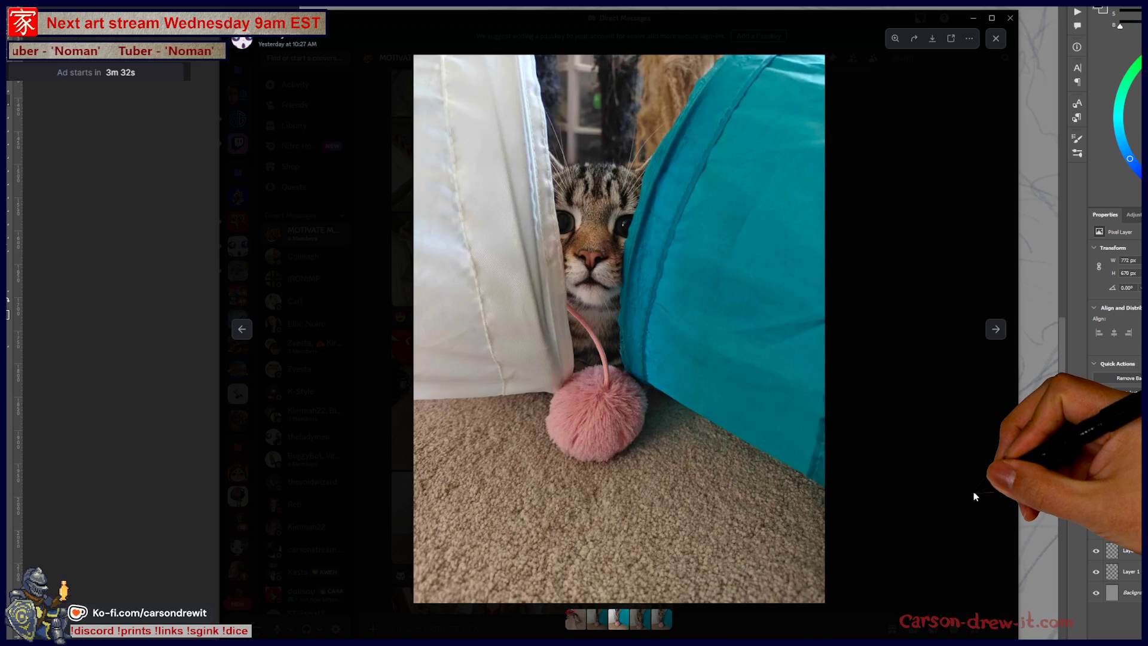
key(Right)
key(Right)
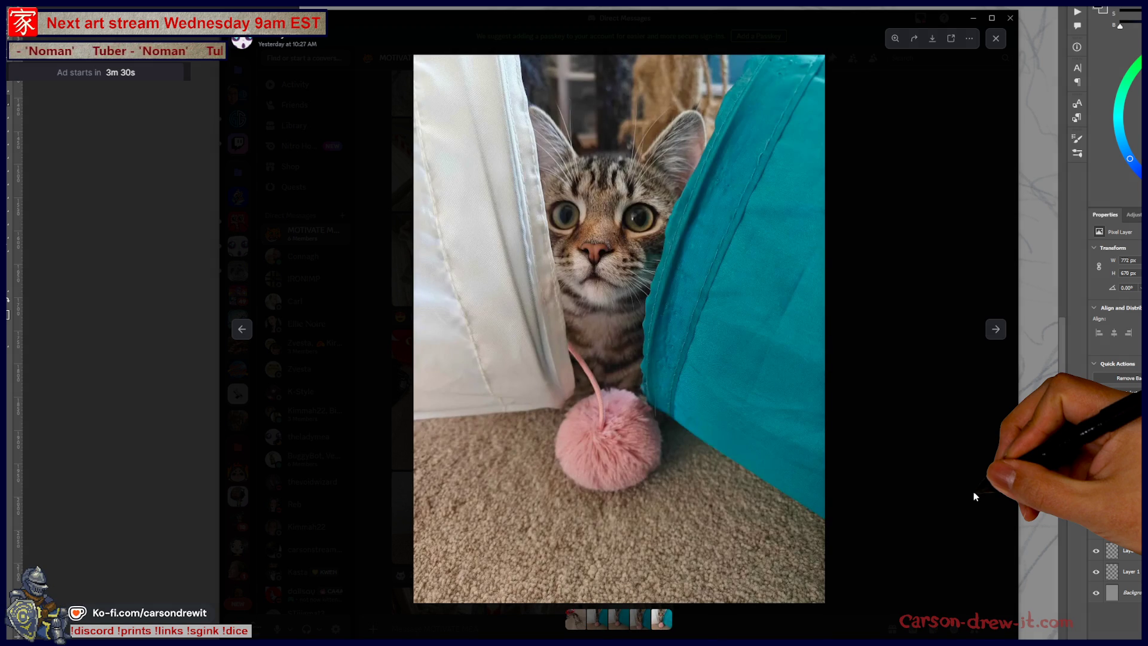
key(Left)
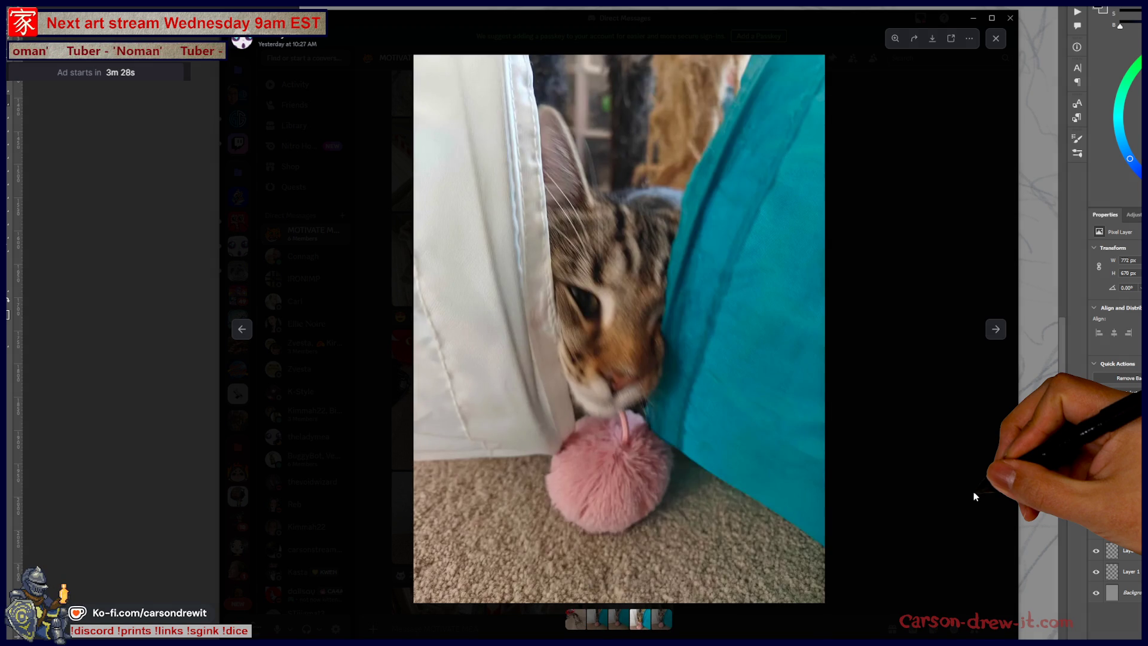
key(Left)
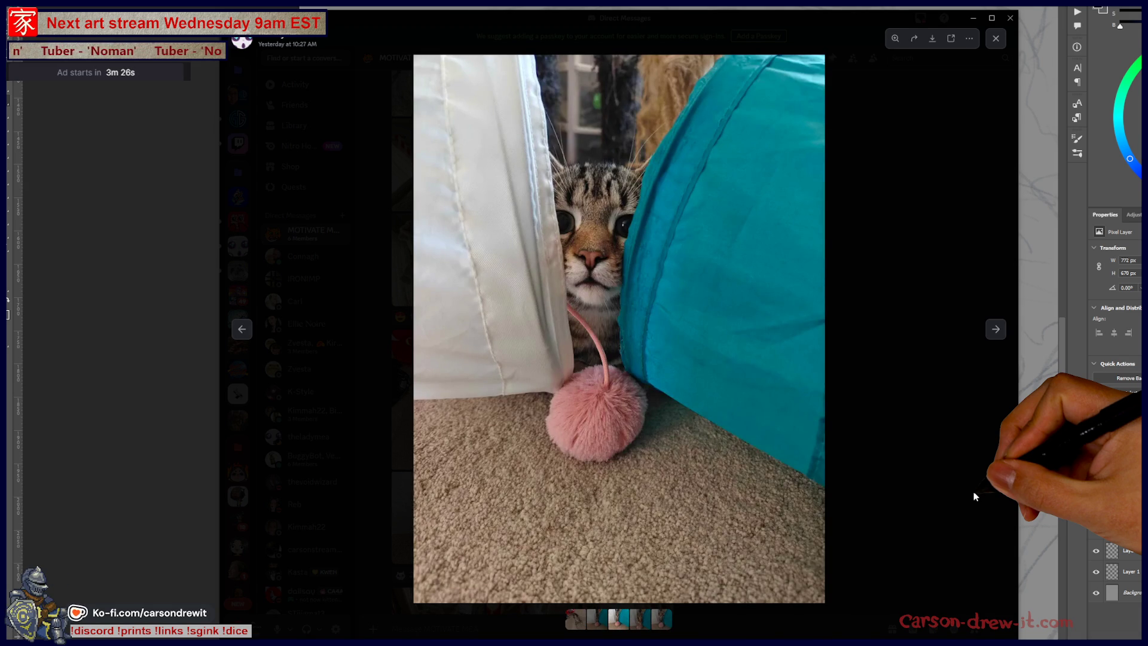
Step: Close the viewer, scroll down and open the white cat window photo full-size
key(Escape)
scroll(833, 479, down, 3)
click(480, 398)
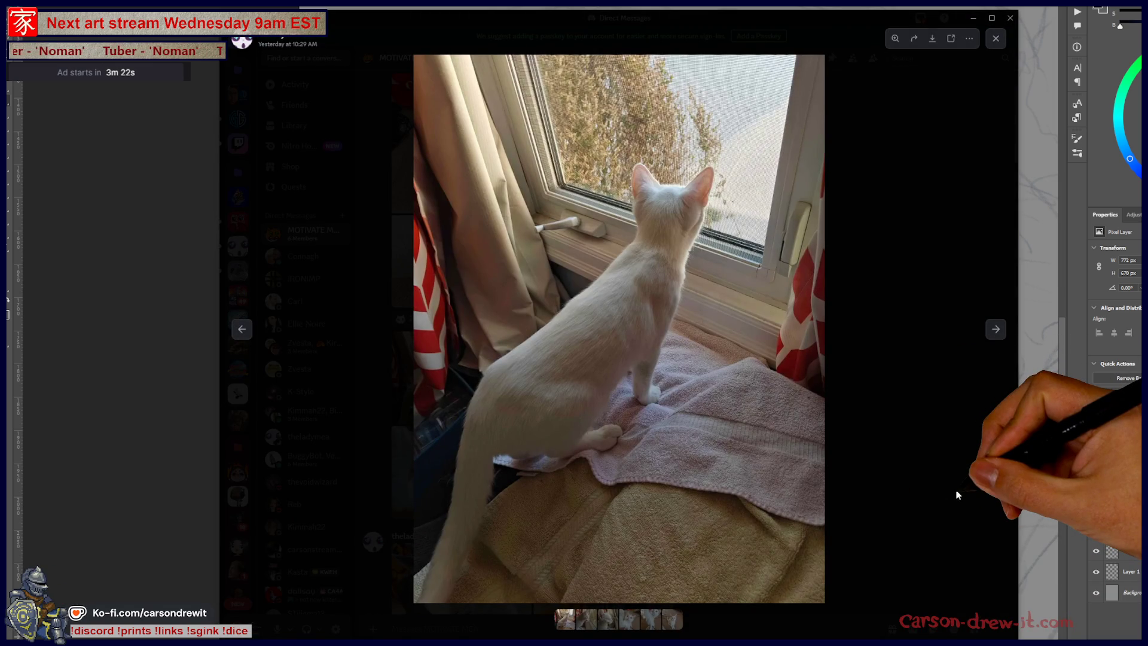
Step: Flip through the white cat photos, ending on the sitting white cat
key(Right)
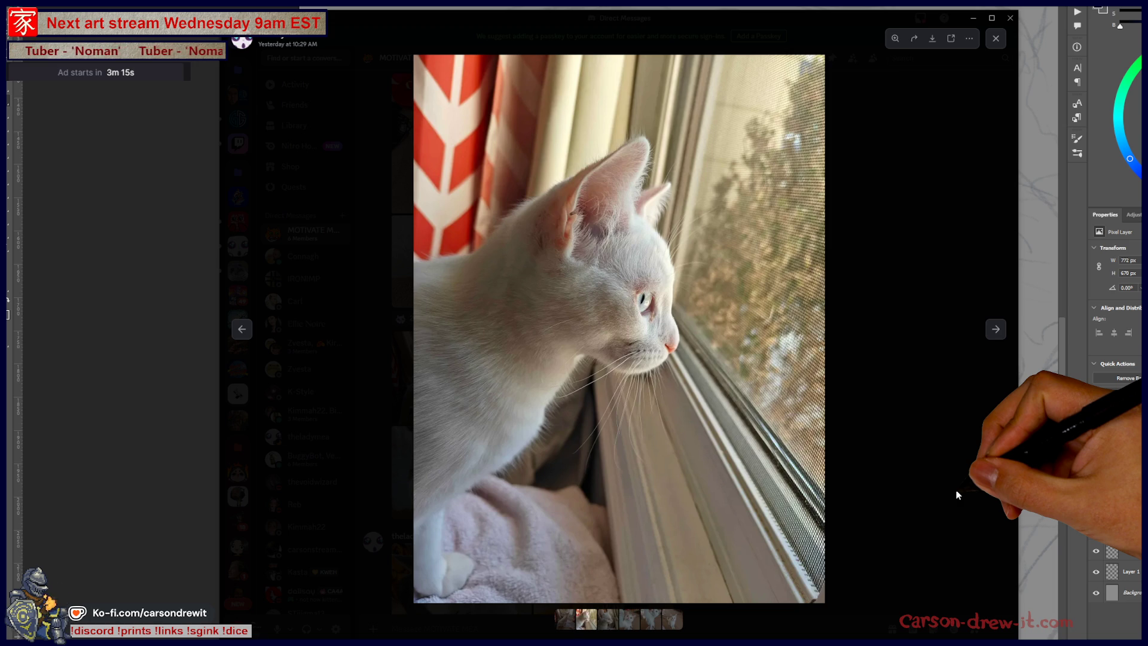
key(Right)
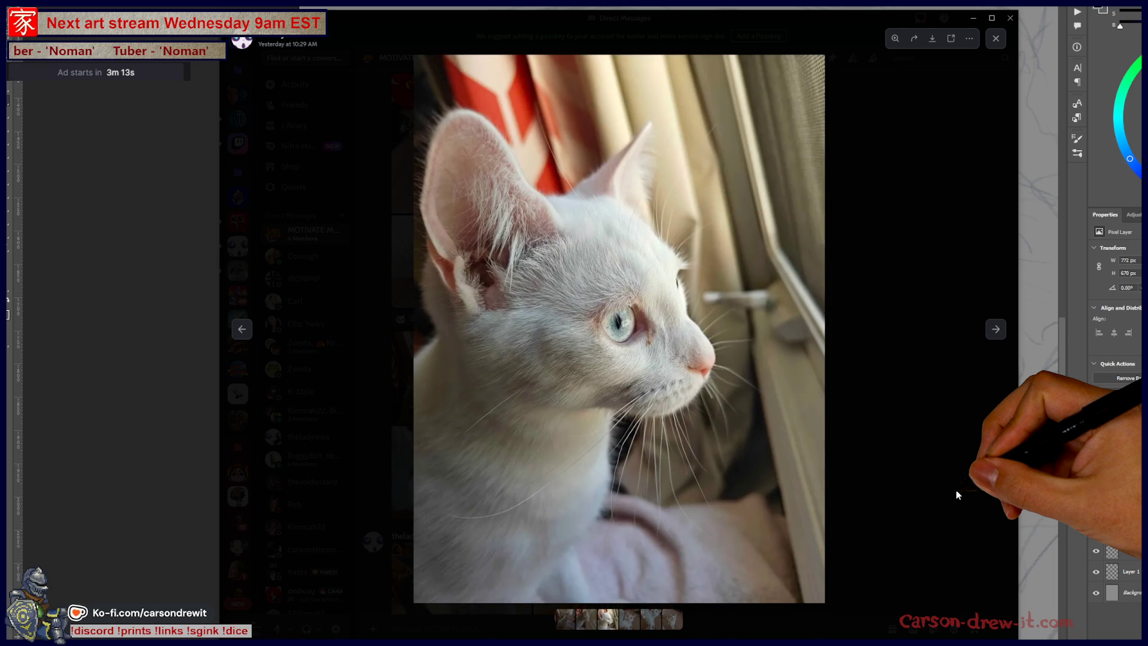
key(Left)
key(Right)
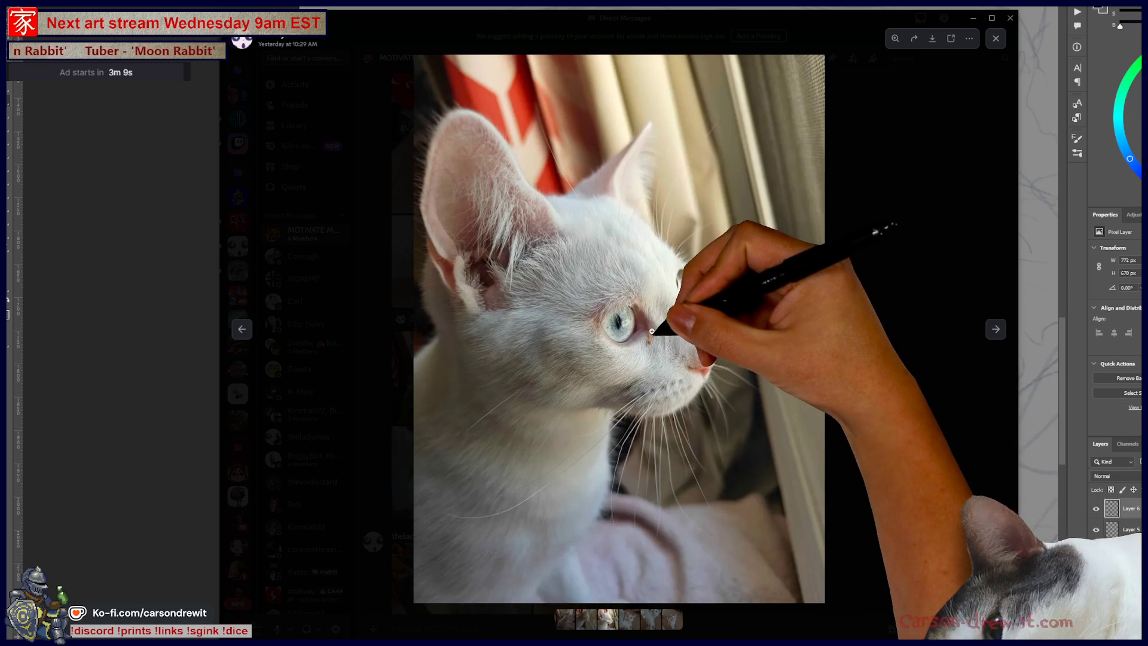
key(Right)
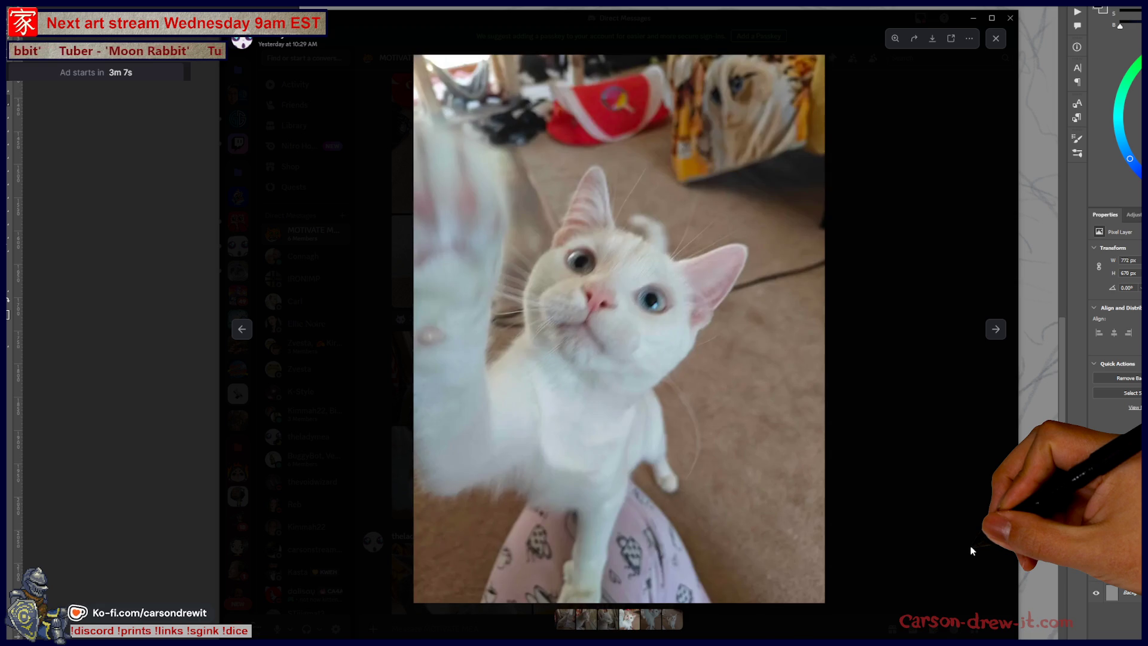
key(Right)
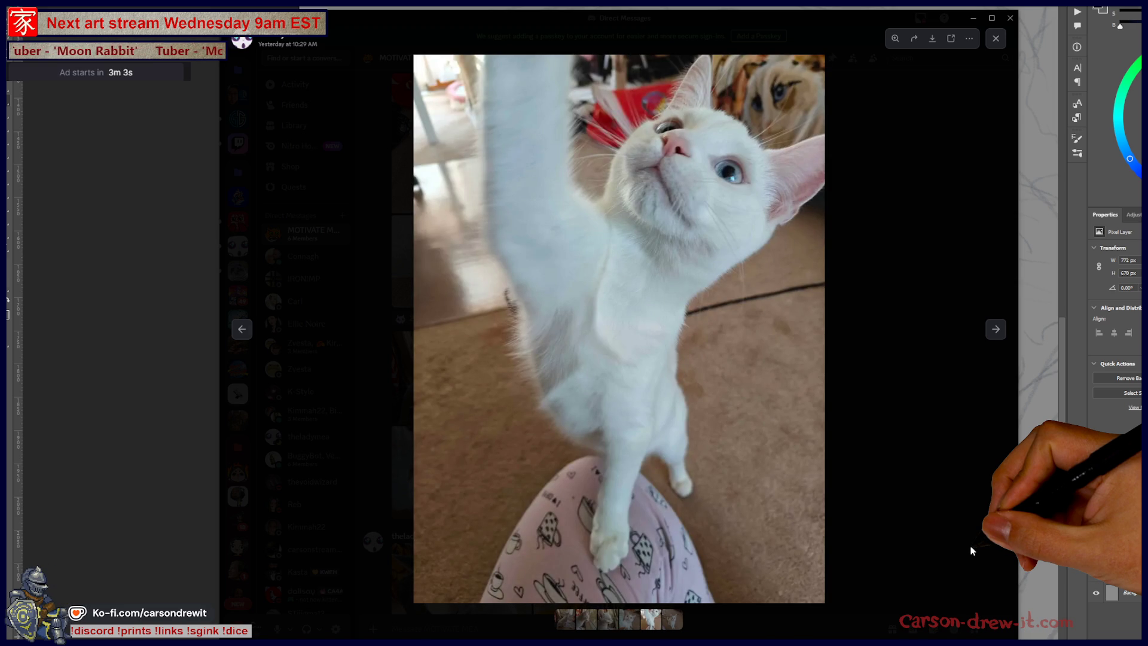
key(Right)
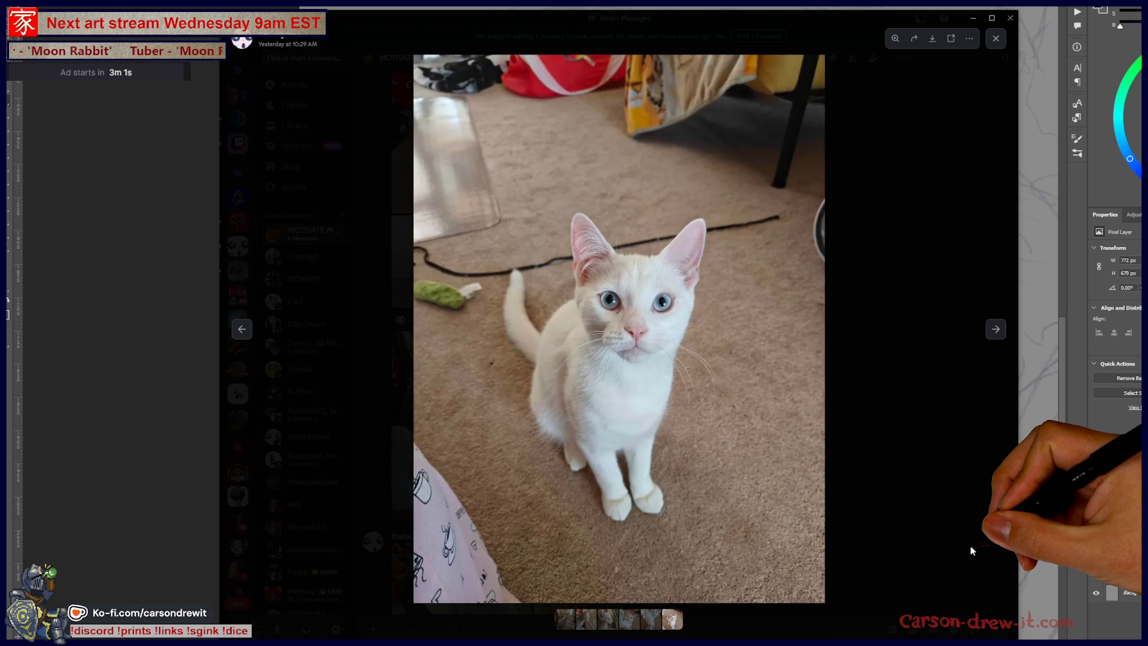
key(Right)
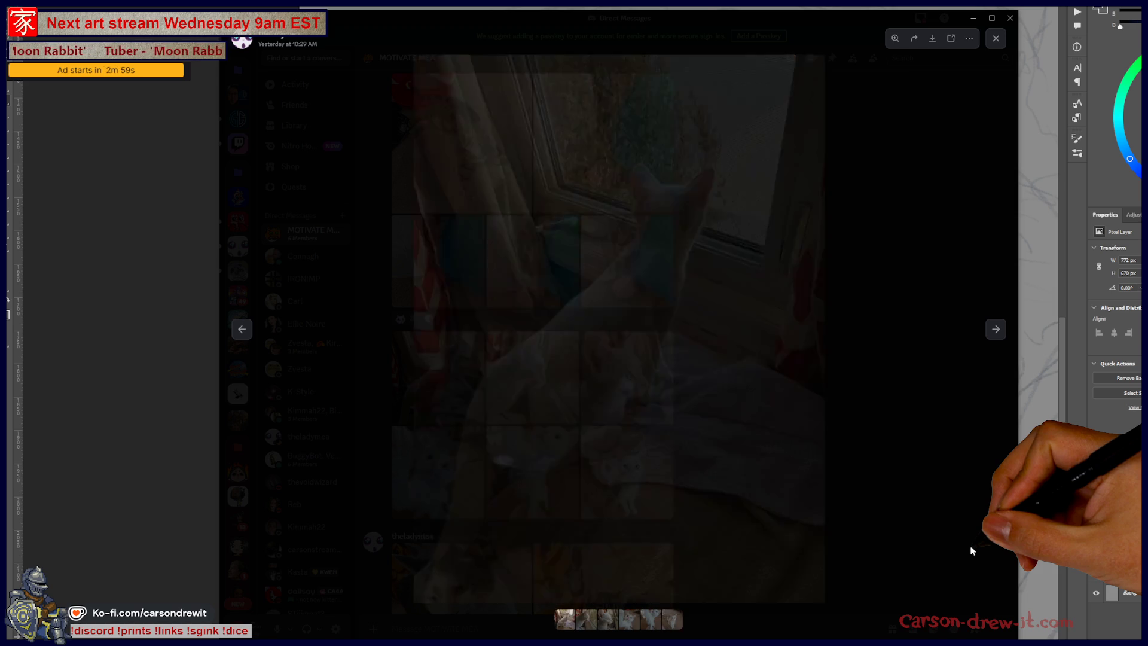
key(Left)
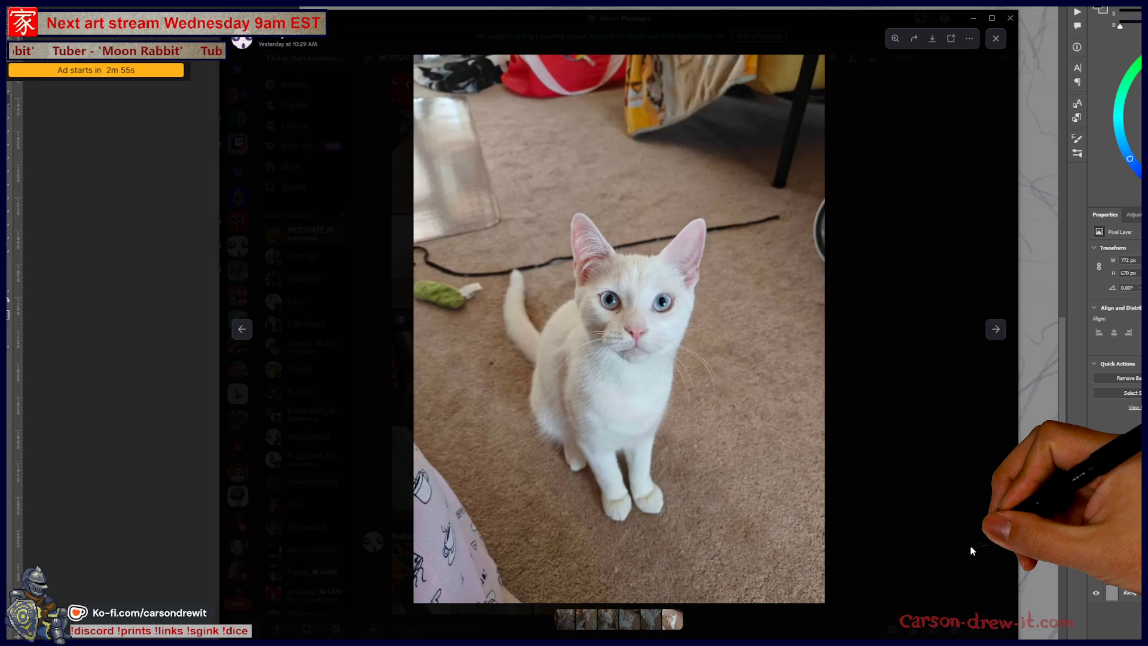
Step: Zoom in on the cat's face, zoom back out and close the viewer
click(640, 314)
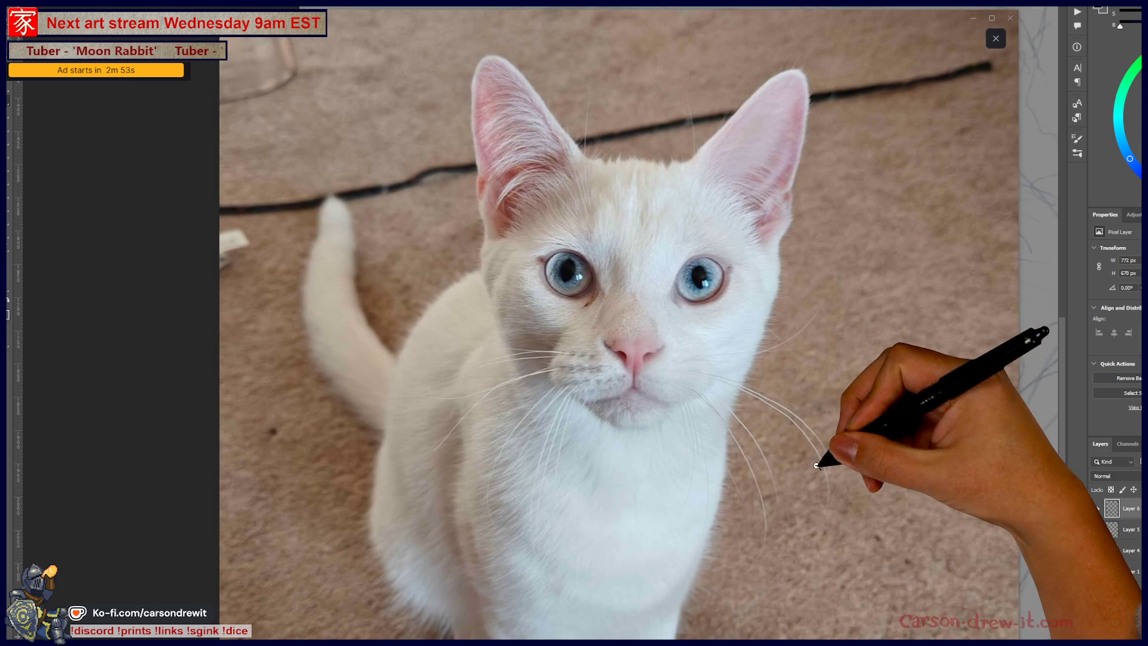
click(819, 469)
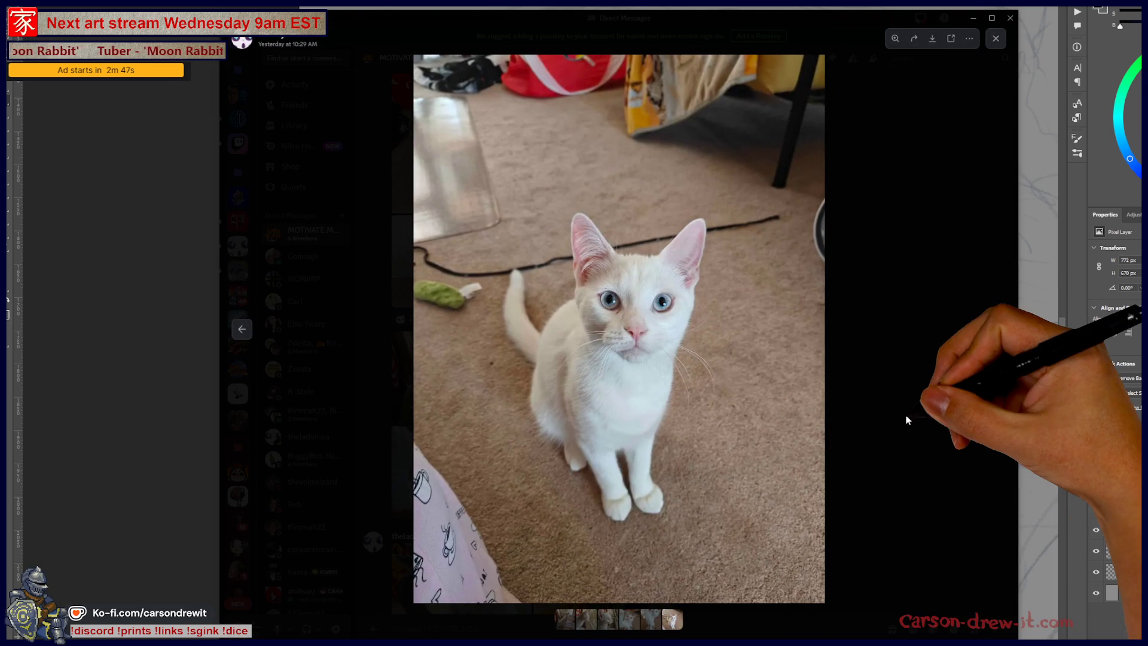
click(906, 420)
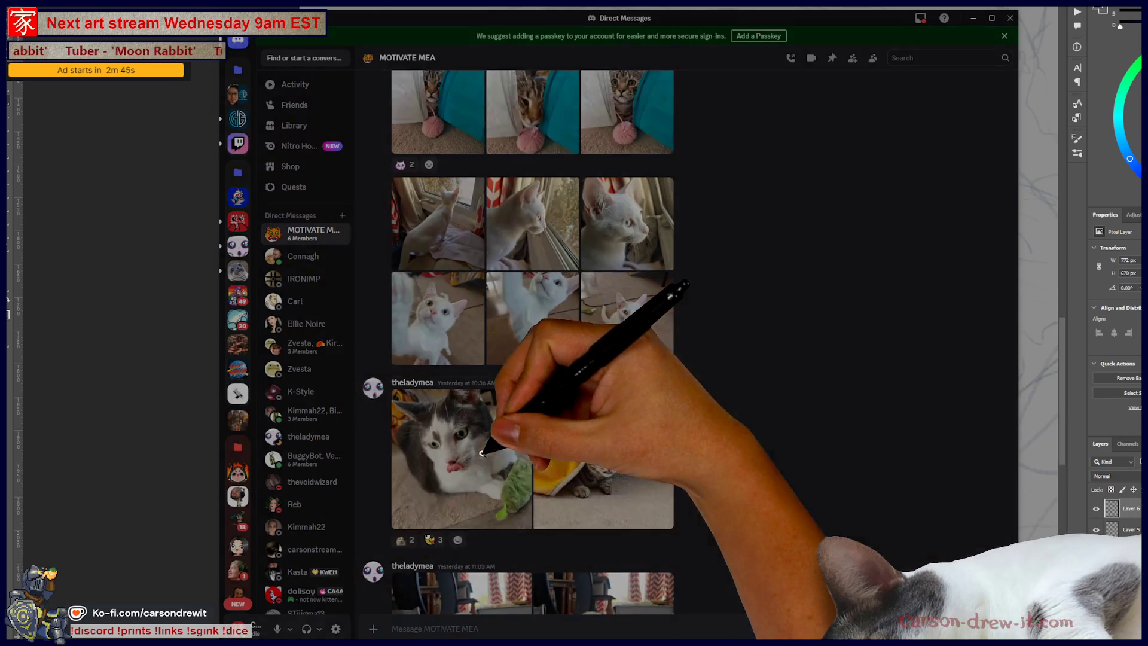
Step: Open the tongue-out grey-and-white cat photo, compare it with the next, then close it
click(479, 437)
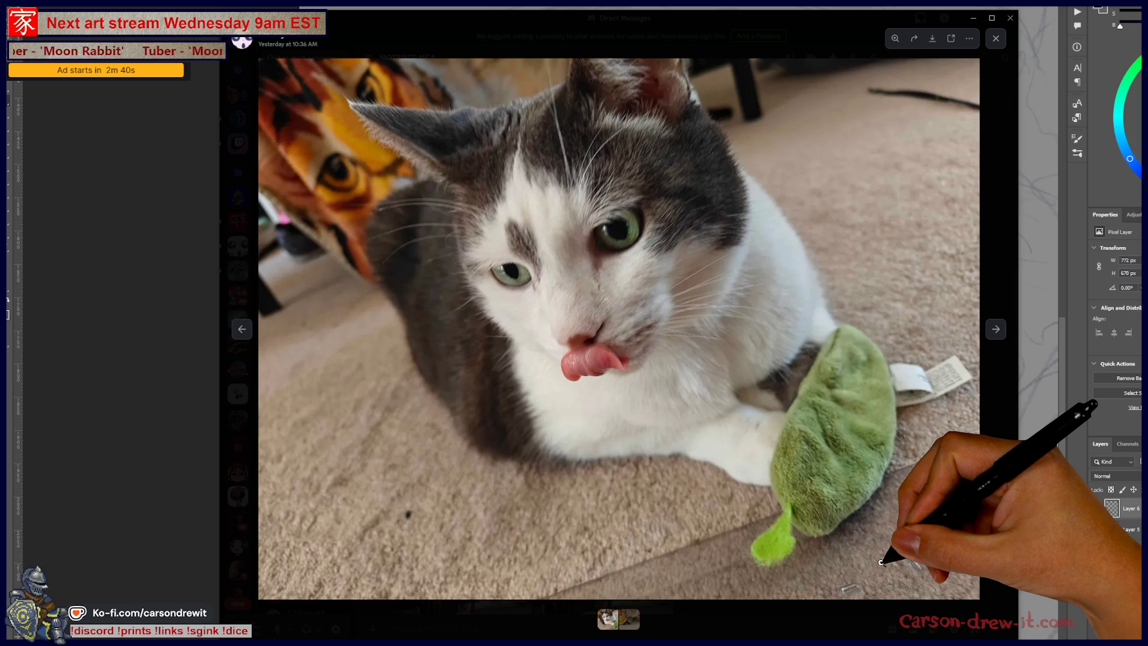
key(Right)
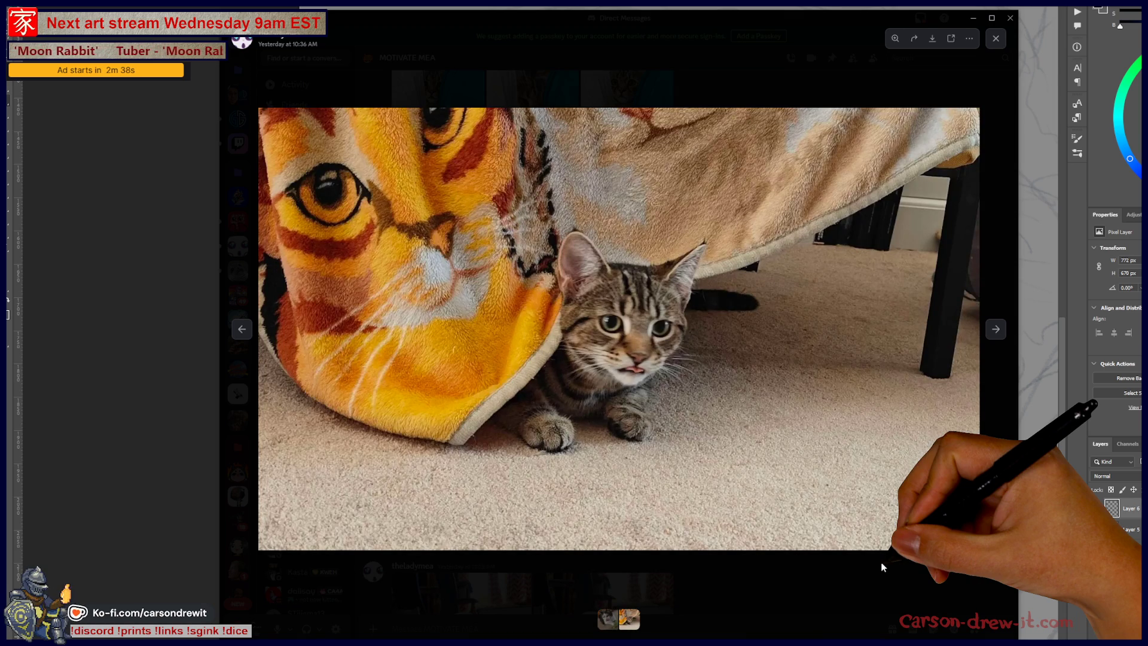
key(Left)
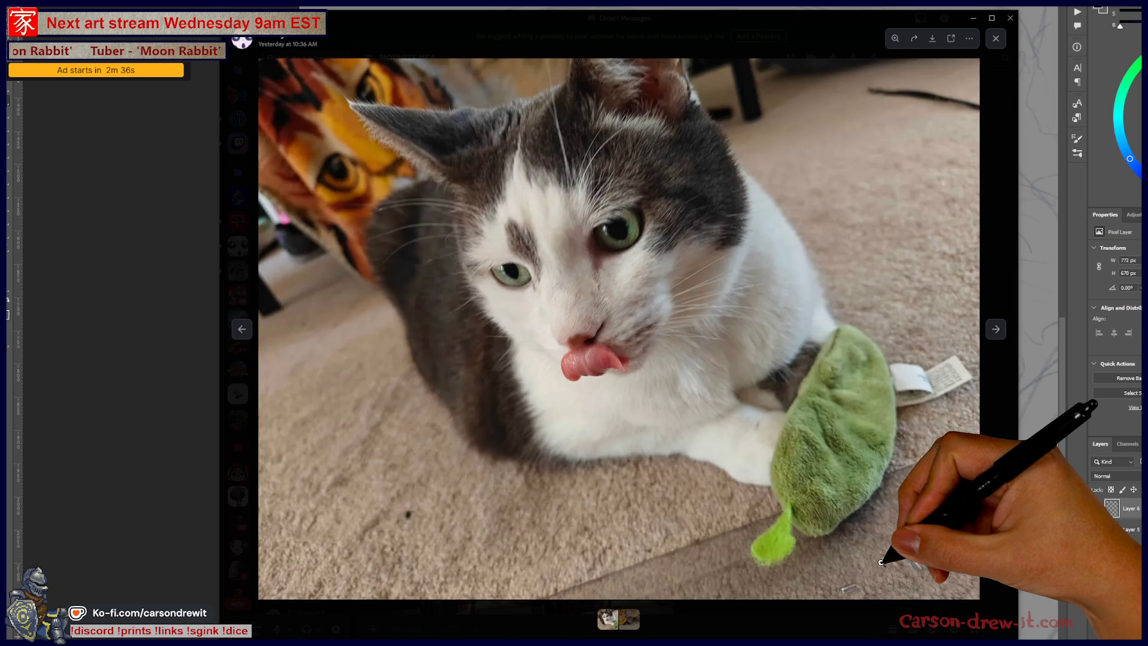
key(Right)
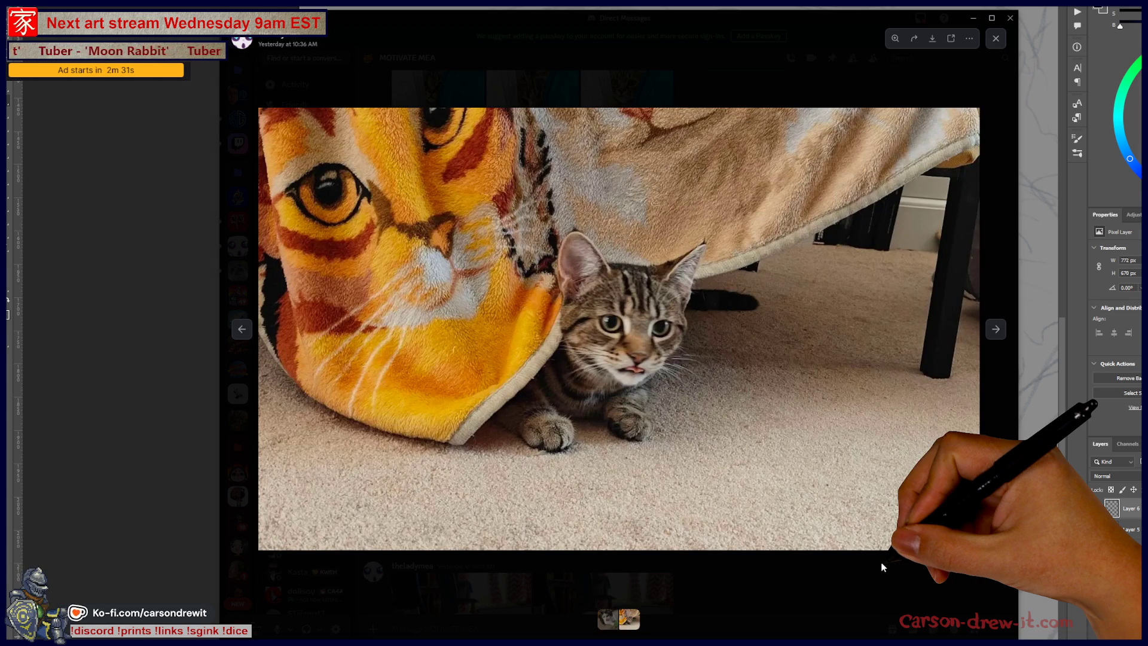
key(Left)
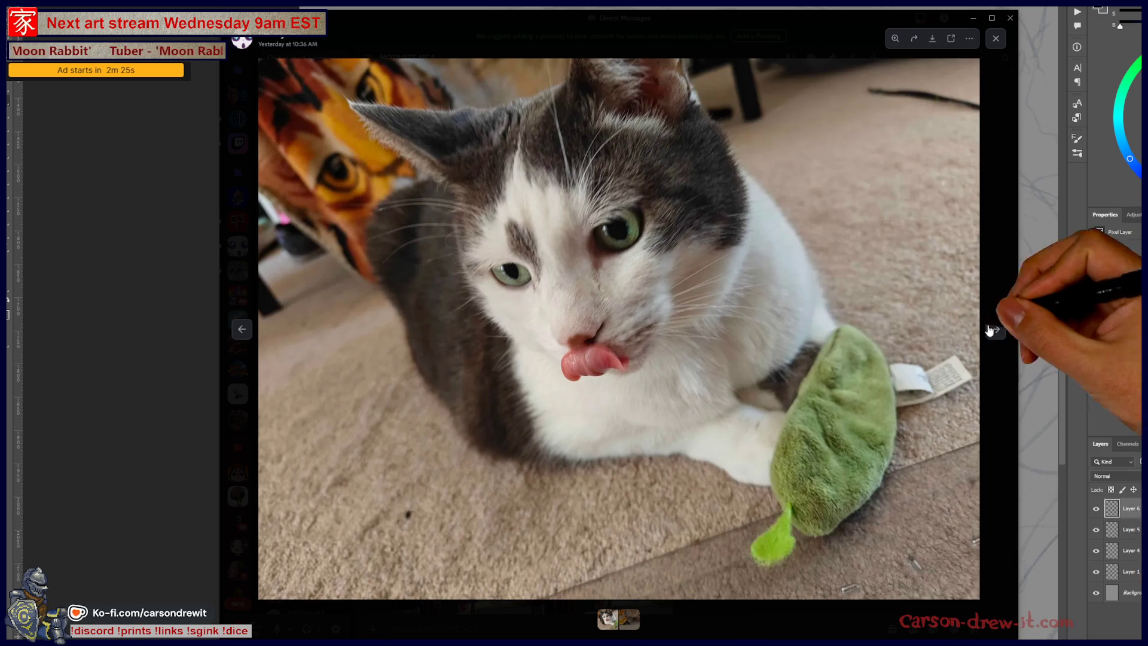
click(986, 468)
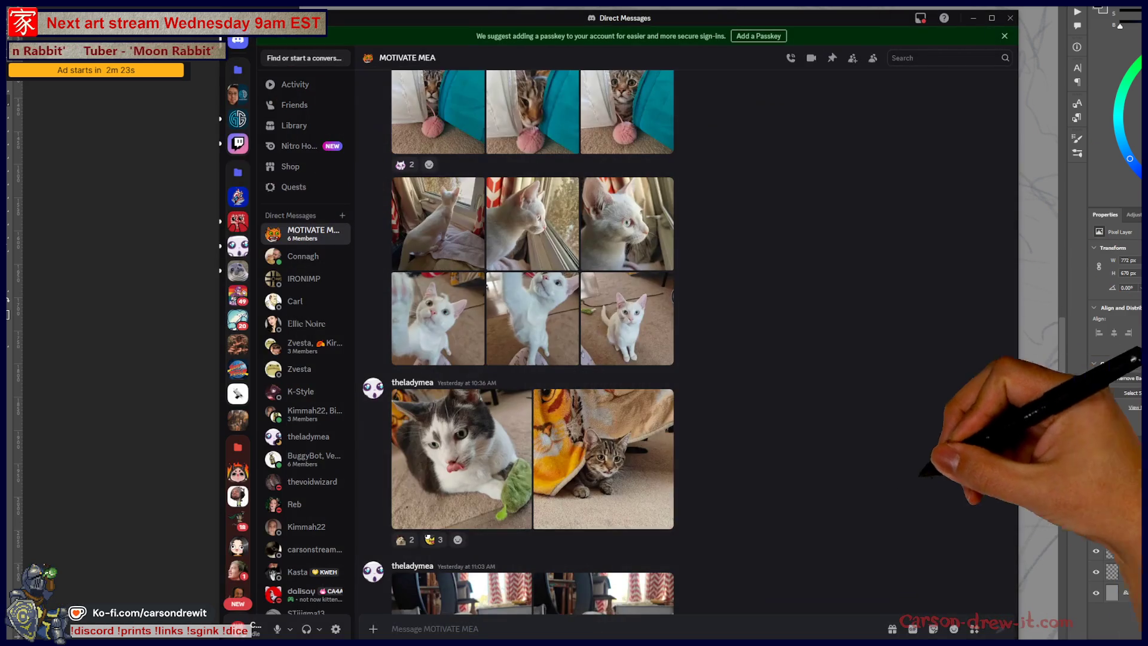
Step: Open the later photo set and advance to the white cat looking up, zooming on its face
scroll(673, 465, down, 5)
scroll(671, 462, down, 2)
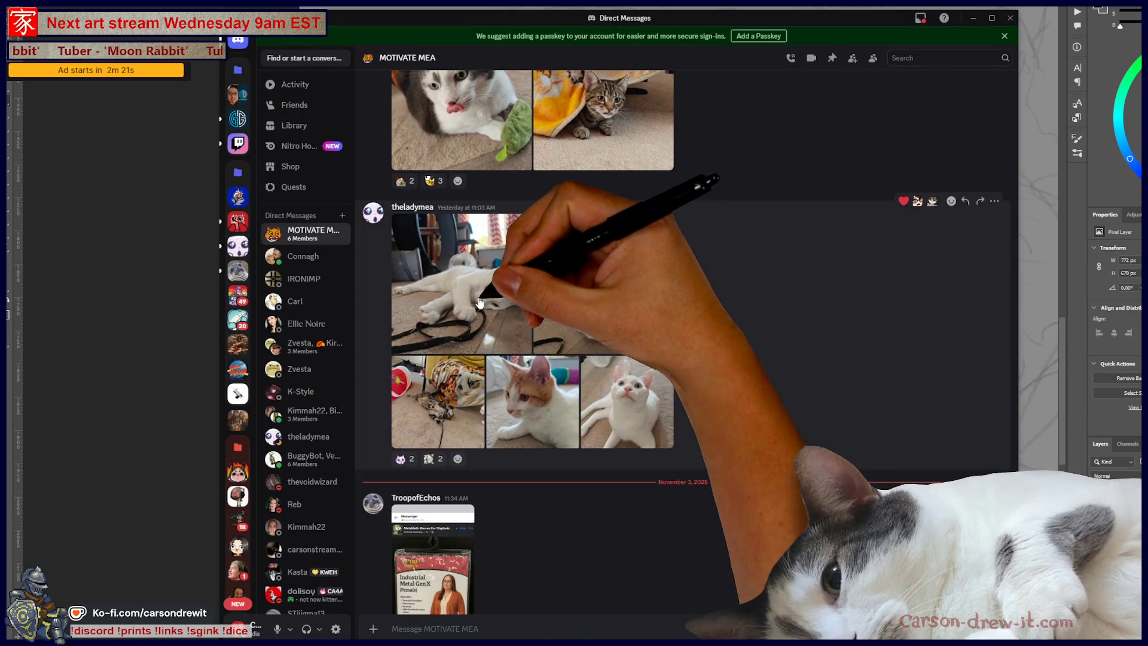
click(488, 257)
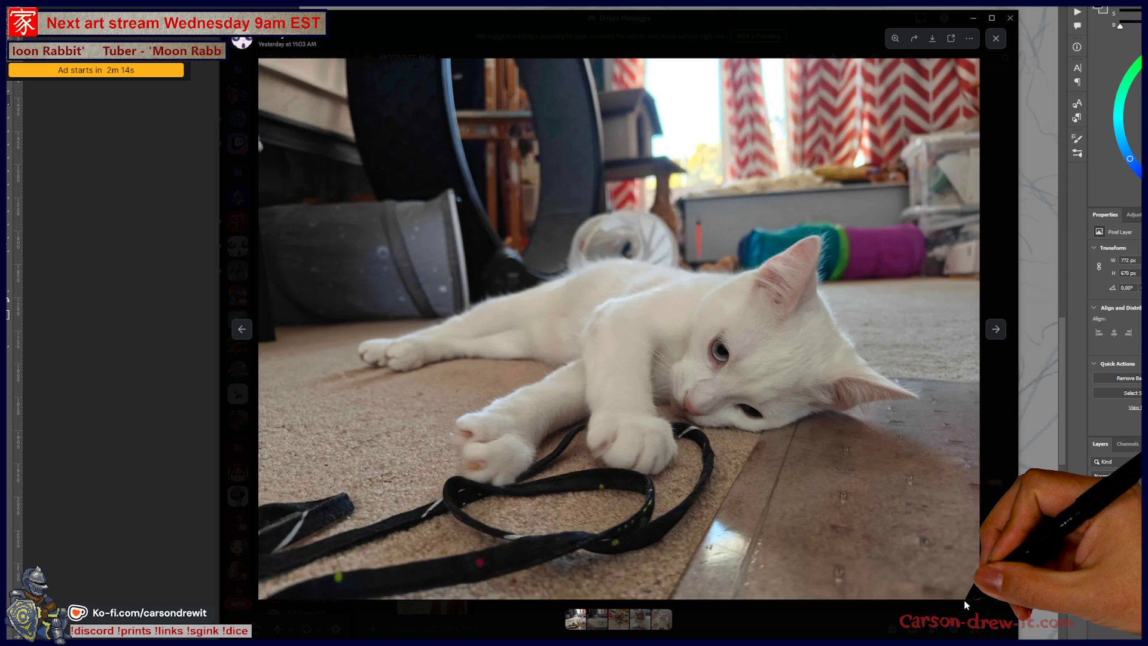
key(Right)
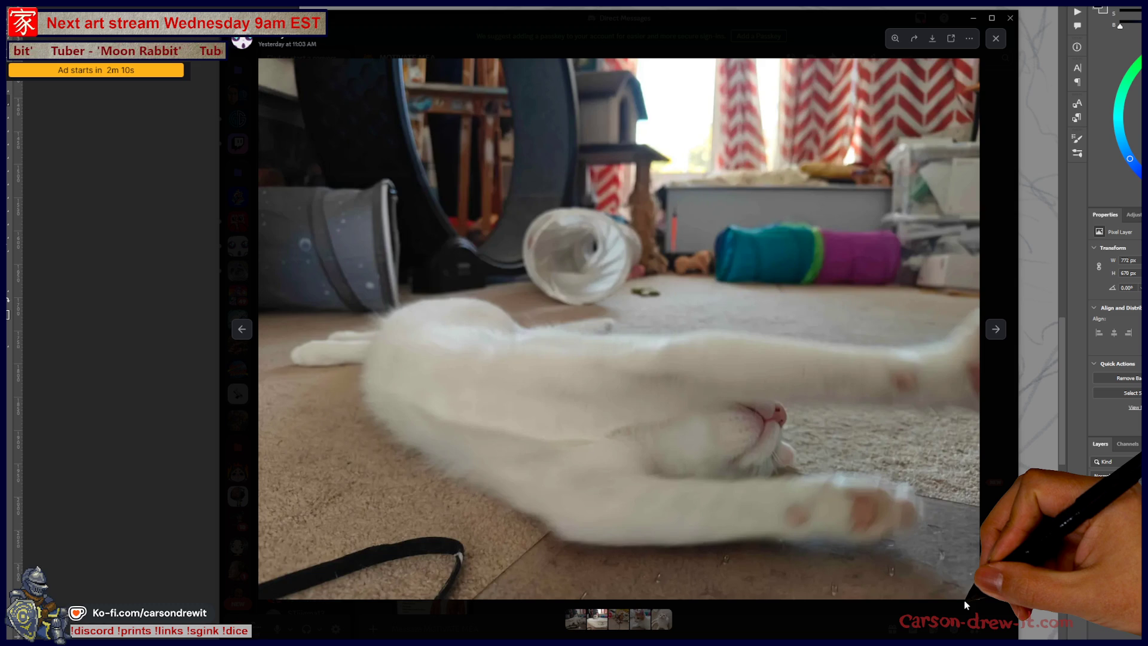
key(Right)
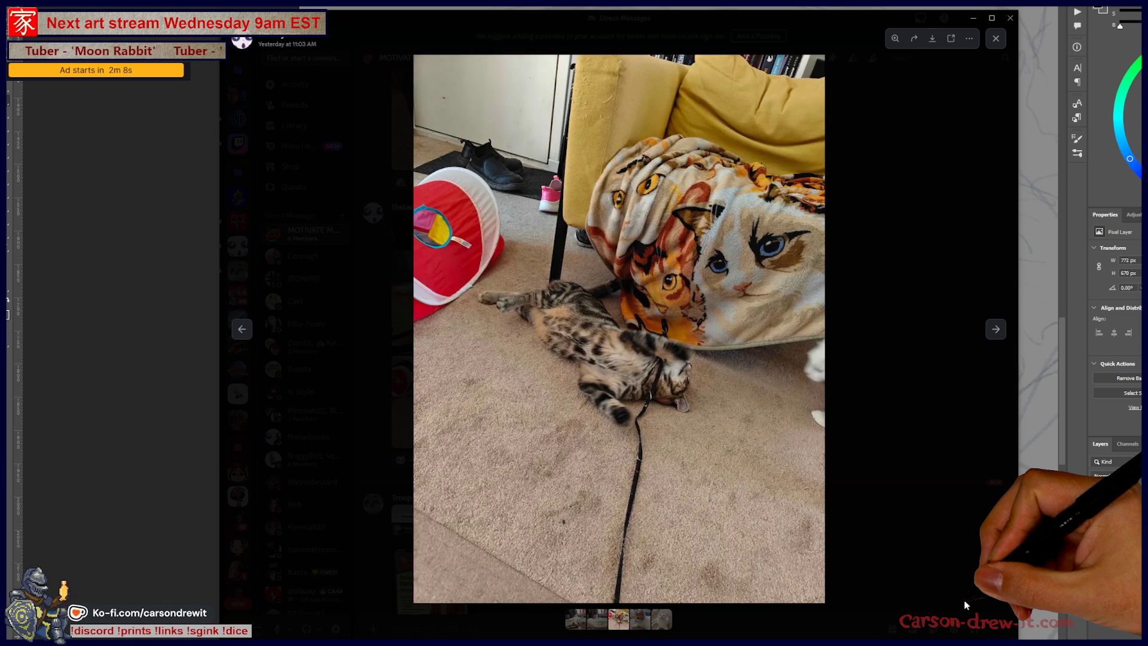
key(Right)
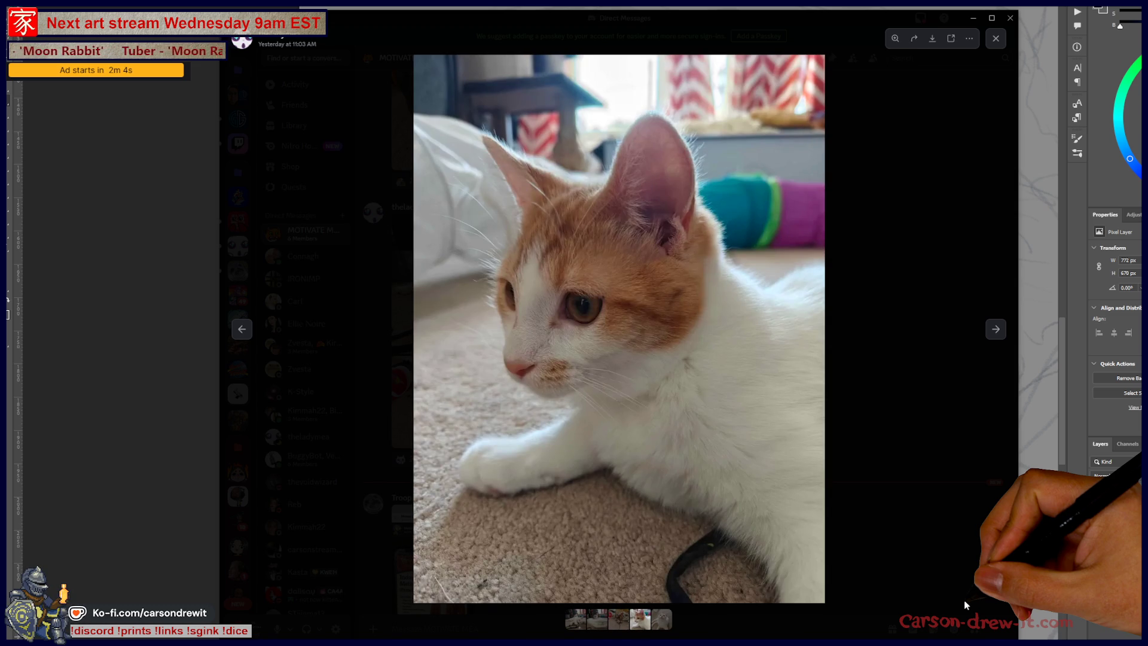
key(Right)
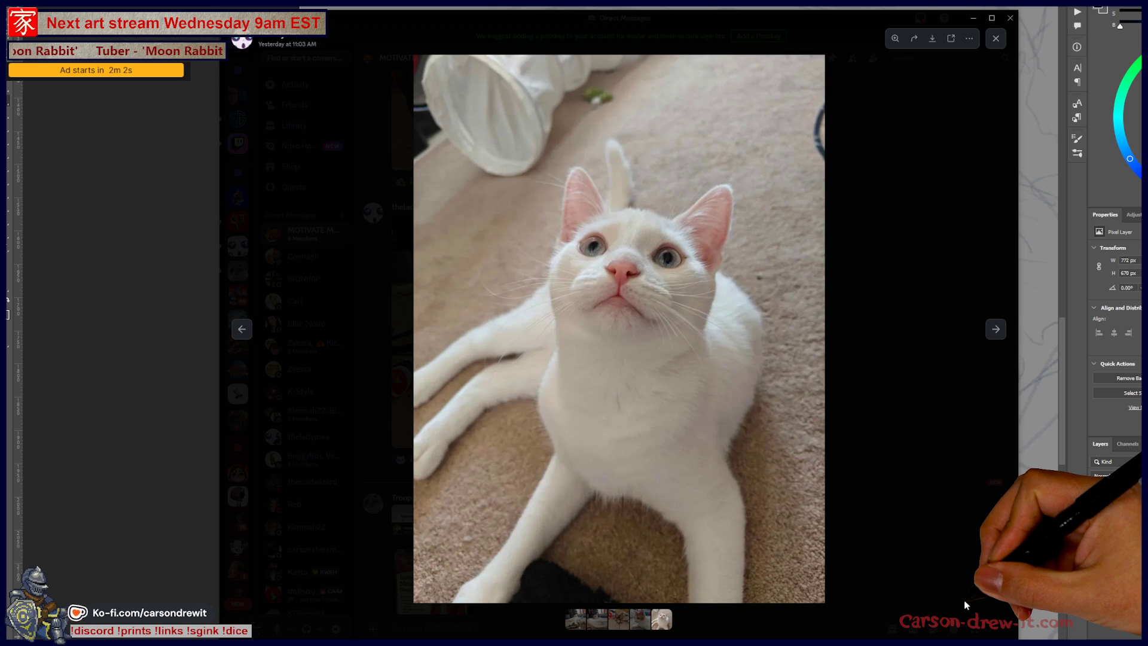
click(648, 257)
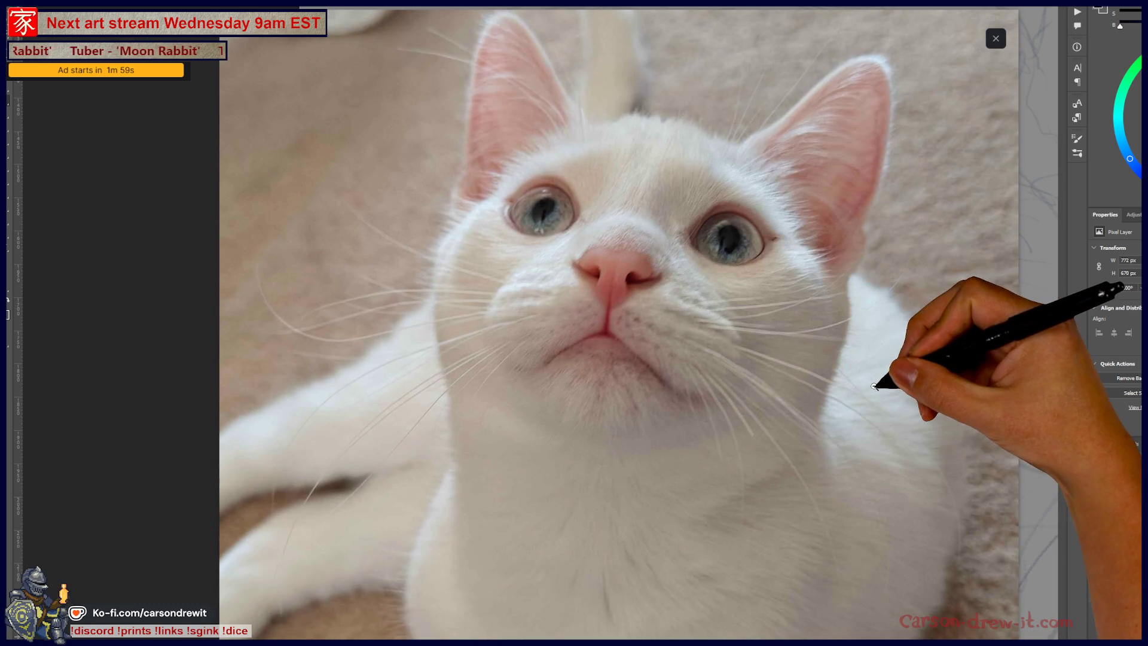
Step: Scroll the Discord chat up and back down
scroll(875, 386, up, 1)
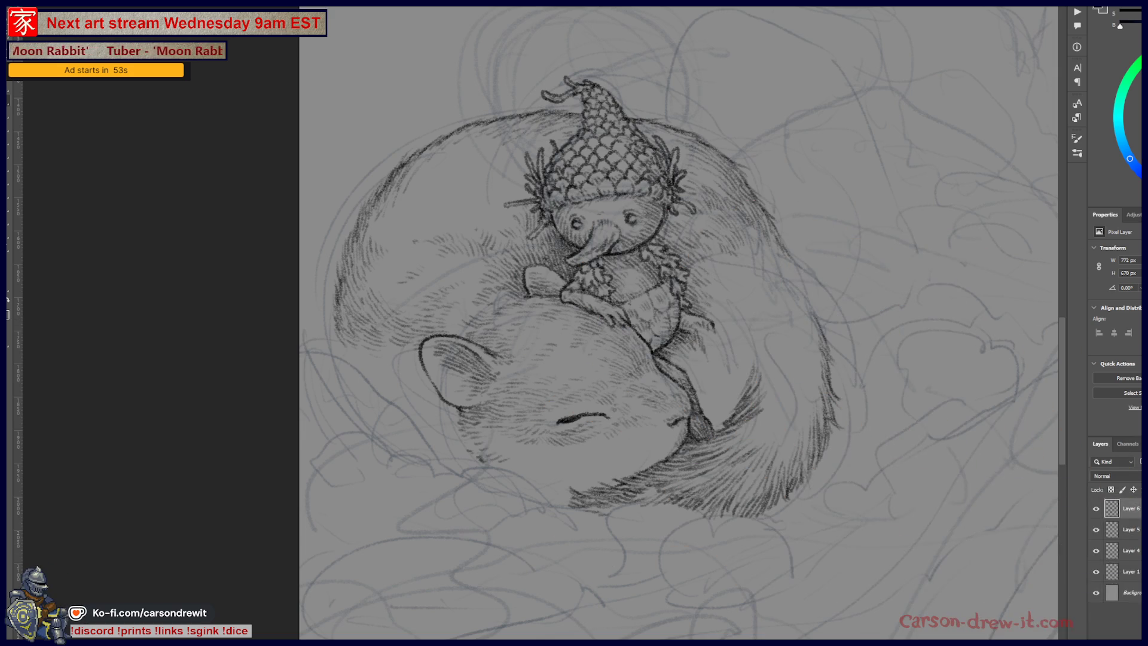
scroll(656, 430, down, 3)
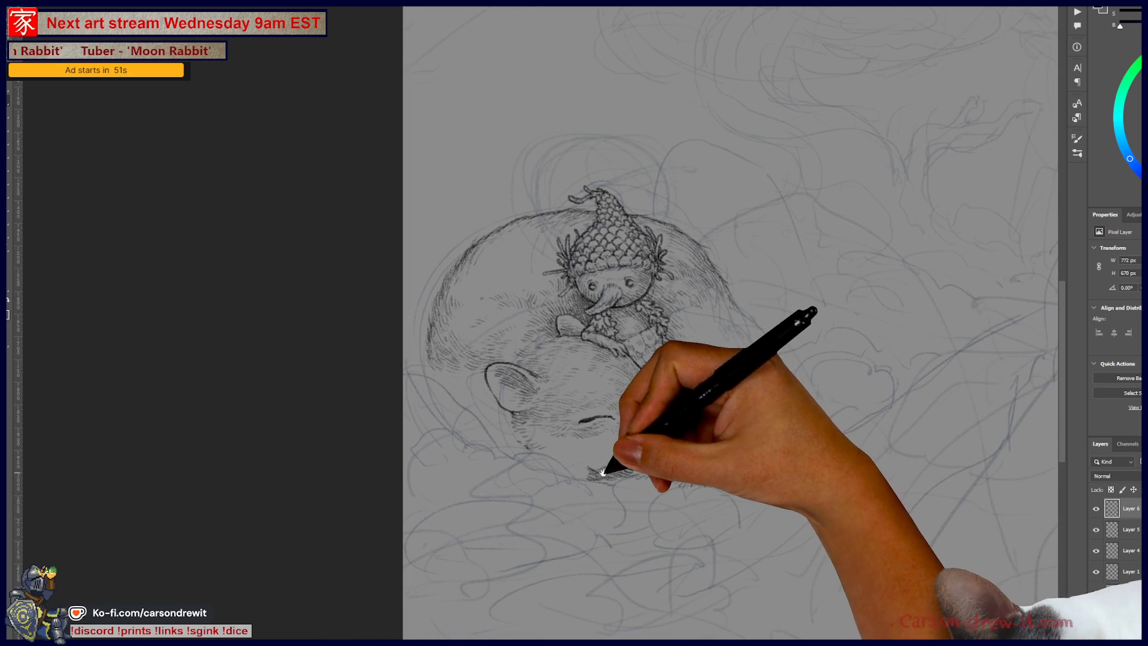
drag(549, 398, 546, 383)
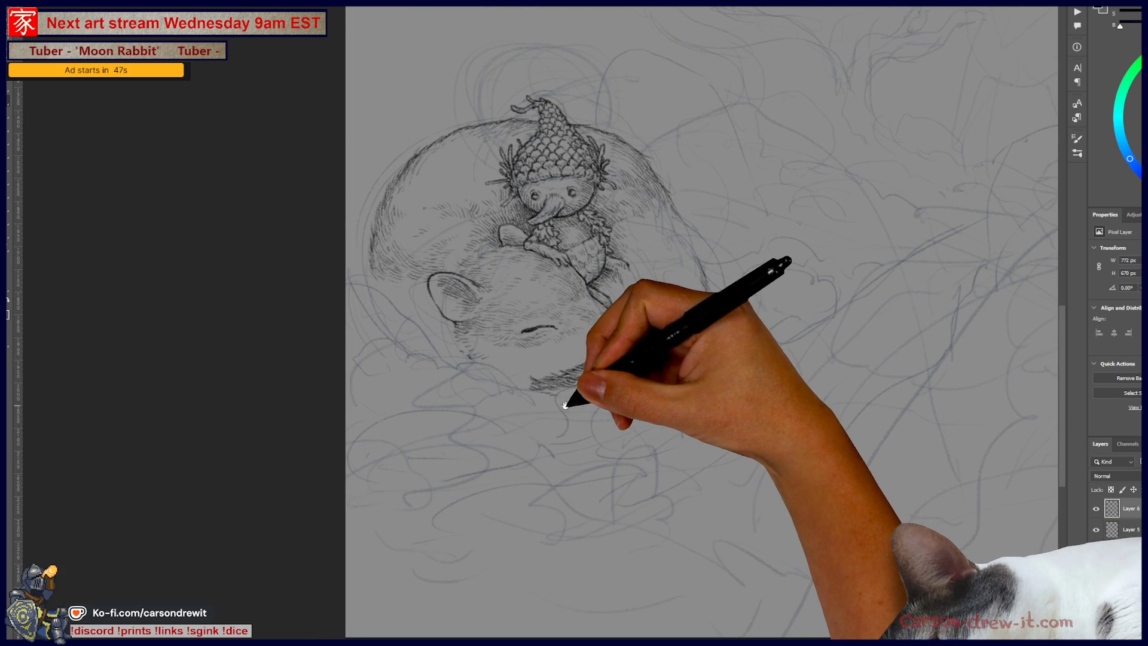
drag(543, 388, 539, 444)
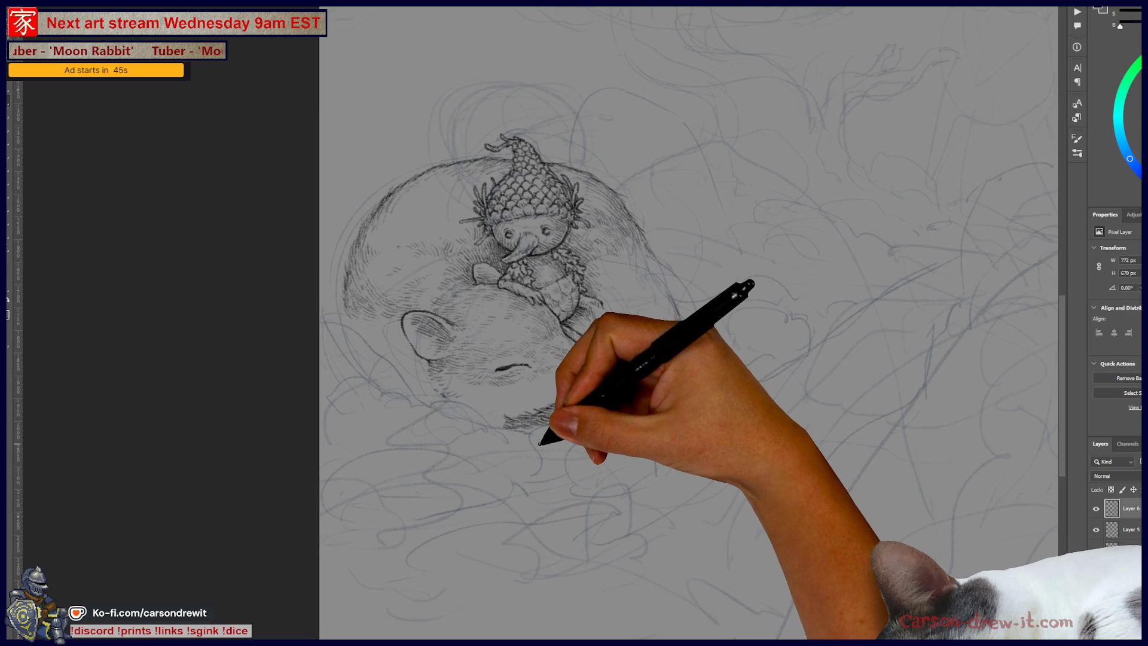
scroll(654, 437, up, 1)
scroll(711, 375, up, 2)
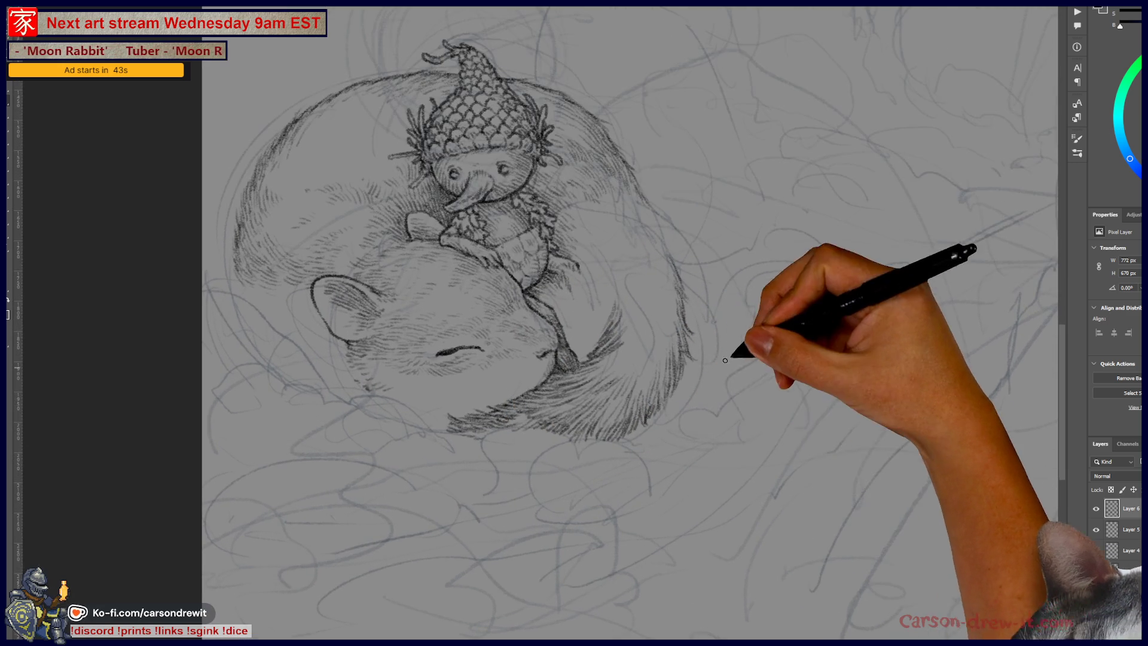
scroll(624, 479, down, 1)
scroll(625, 478, down, 1)
scroll(625, 478, down, 1)
scroll(625, 478, down, 1)
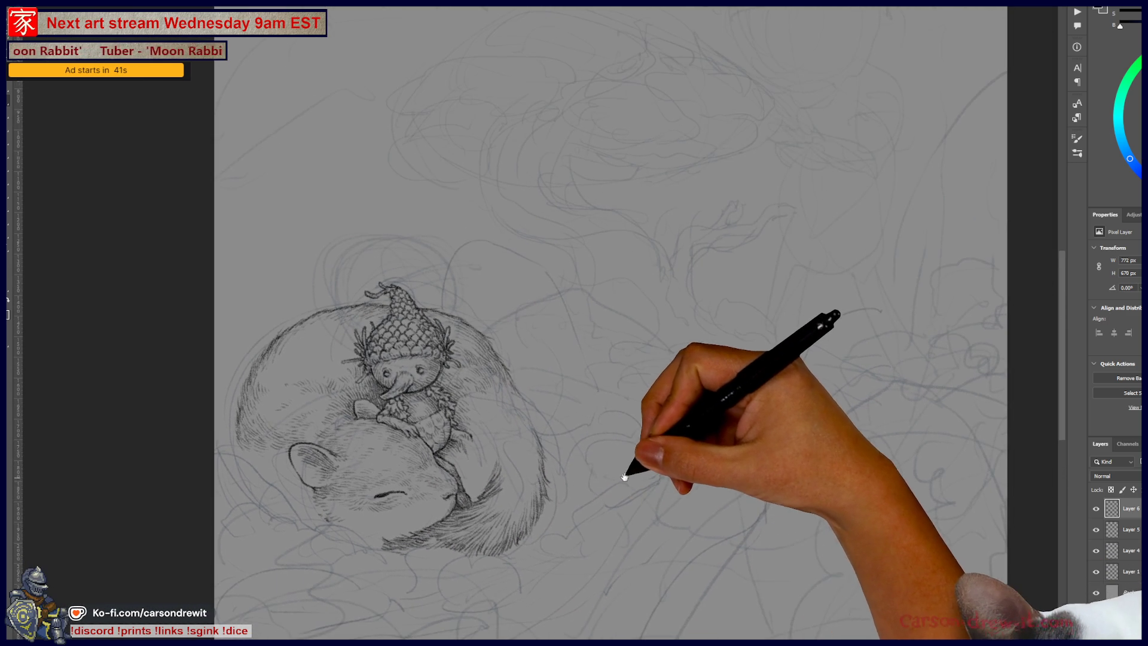
drag(625, 479, 619, 448)
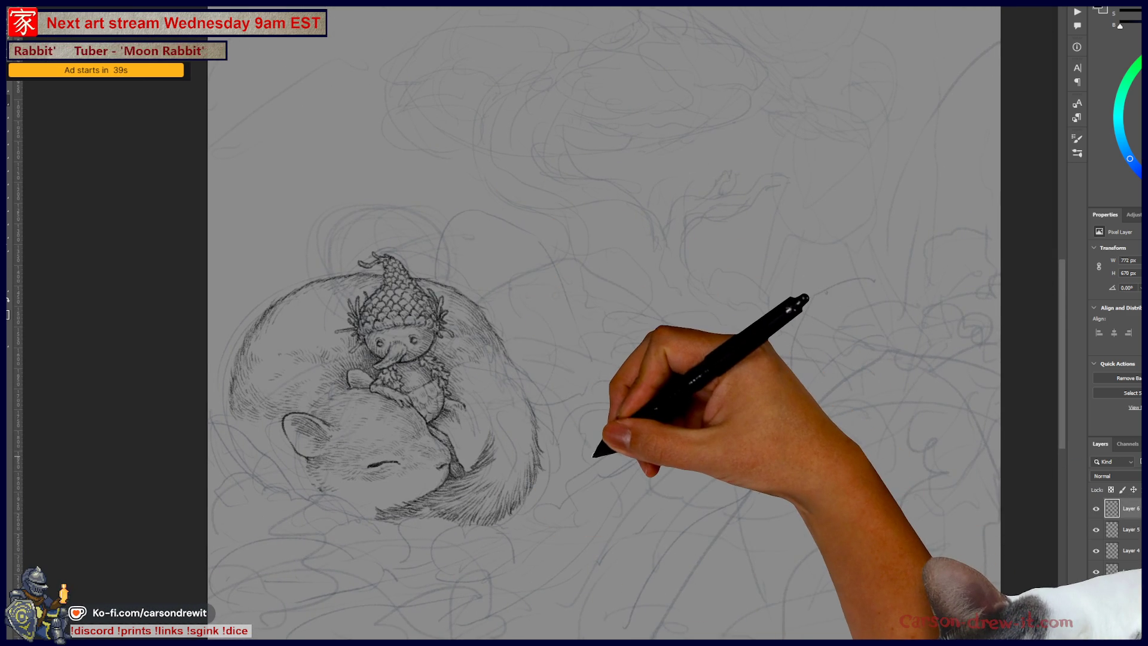
scroll(827, 293, up, 1)
scroll(830, 275, up, 1)
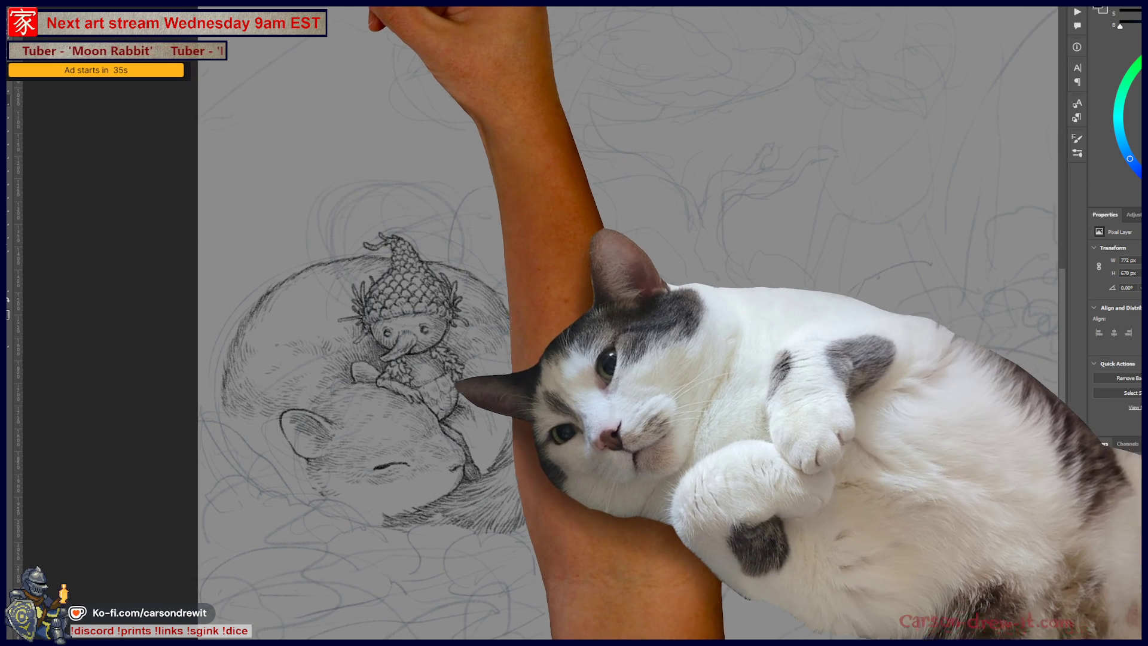
key(ctrl+Tab)
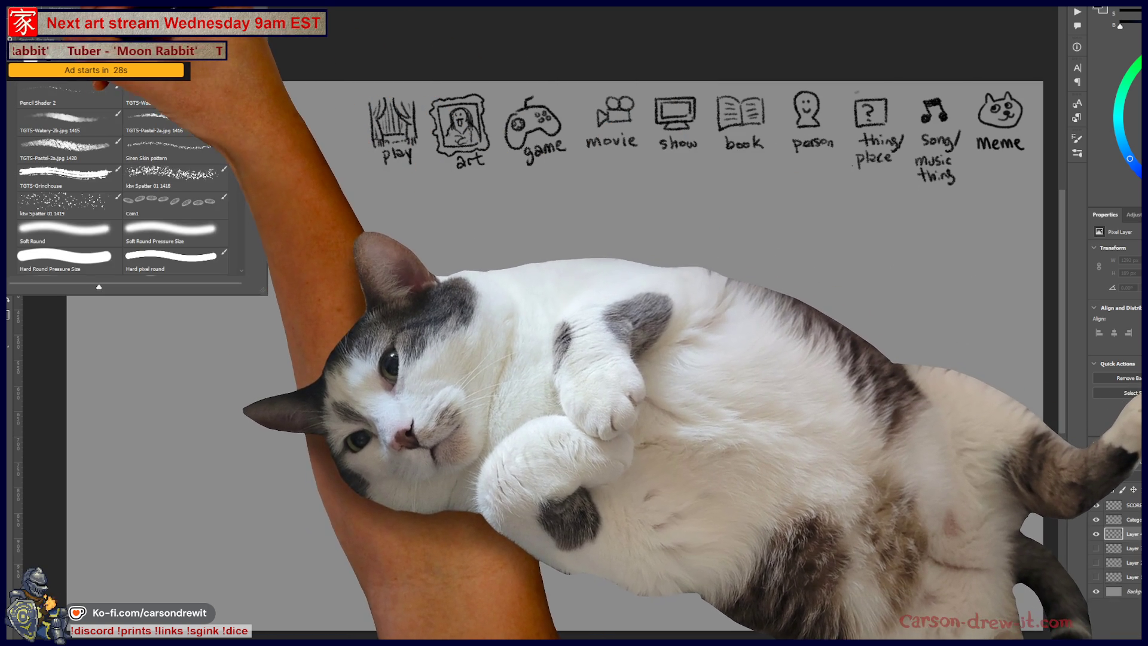
Step: Pan the guessing-game page to bring the play icon and right-hand category icons into view
scroll(542, 309, up, 3)
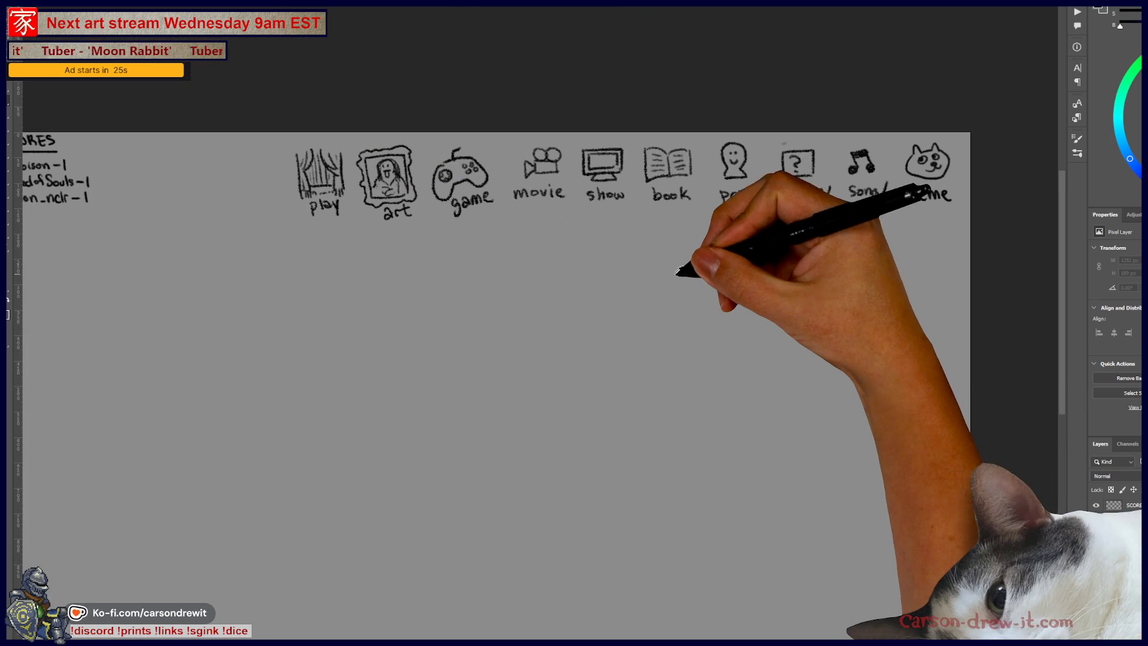
drag(542, 309, 604, 301)
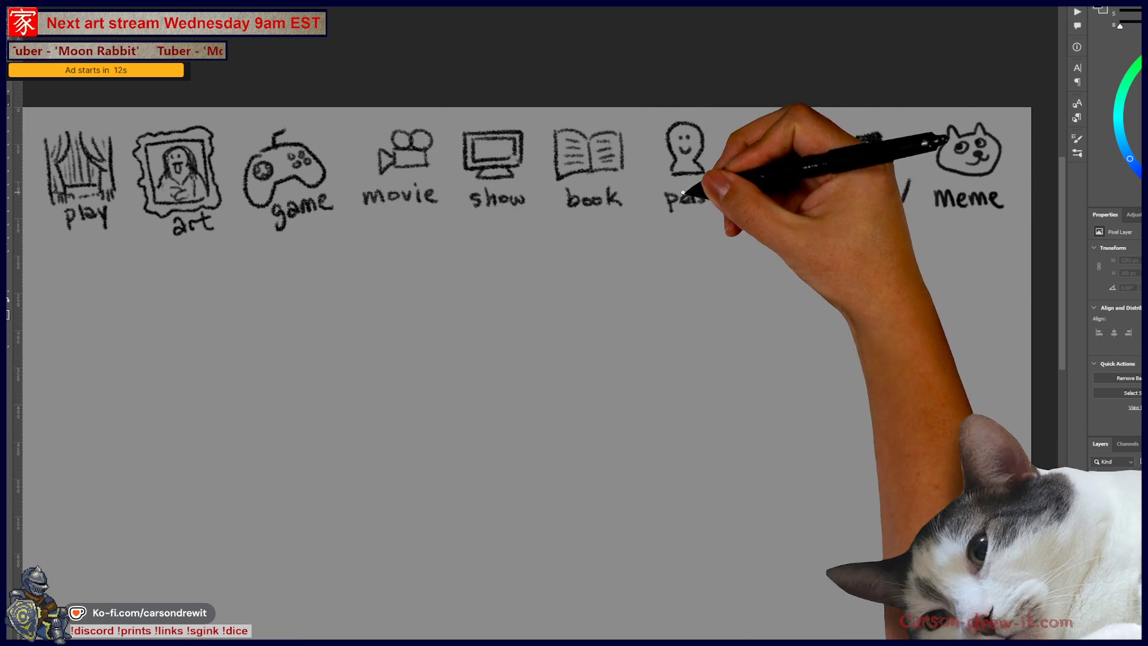
drag(601, 97, 601, 215)
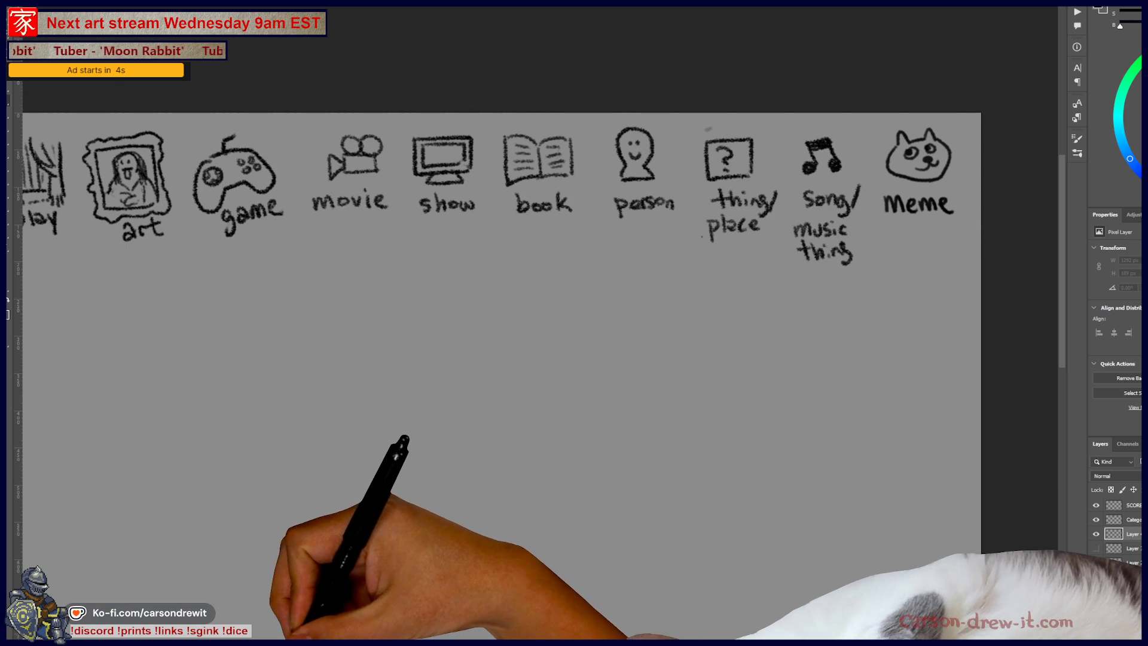
mouse_move(417, 642)
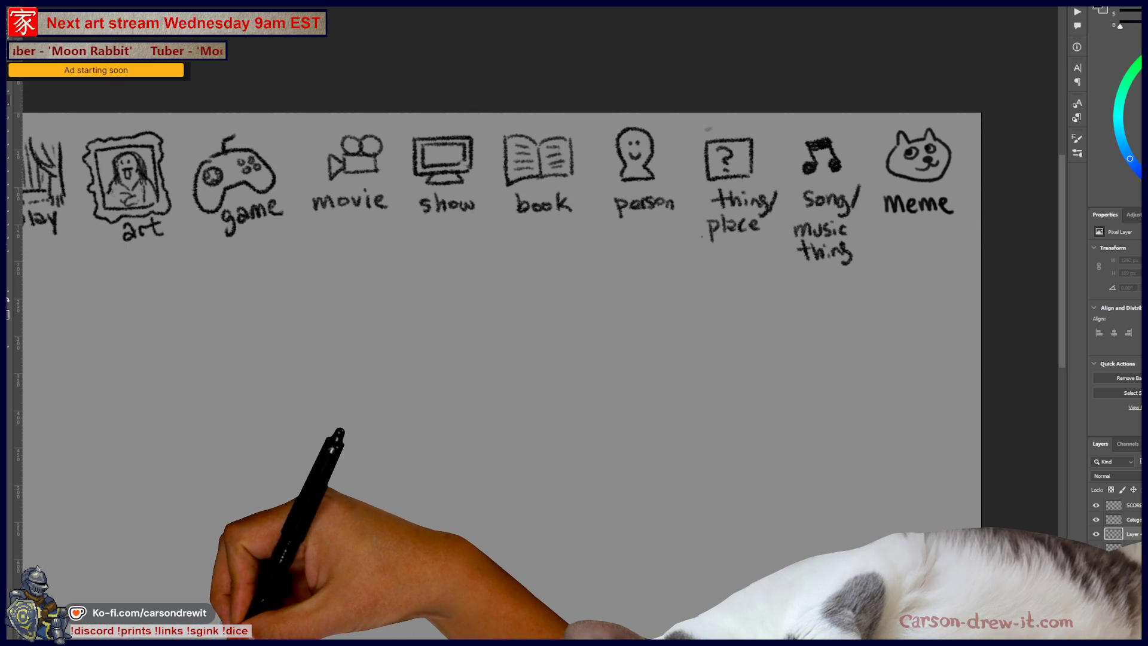
mouse_move(258, 622)
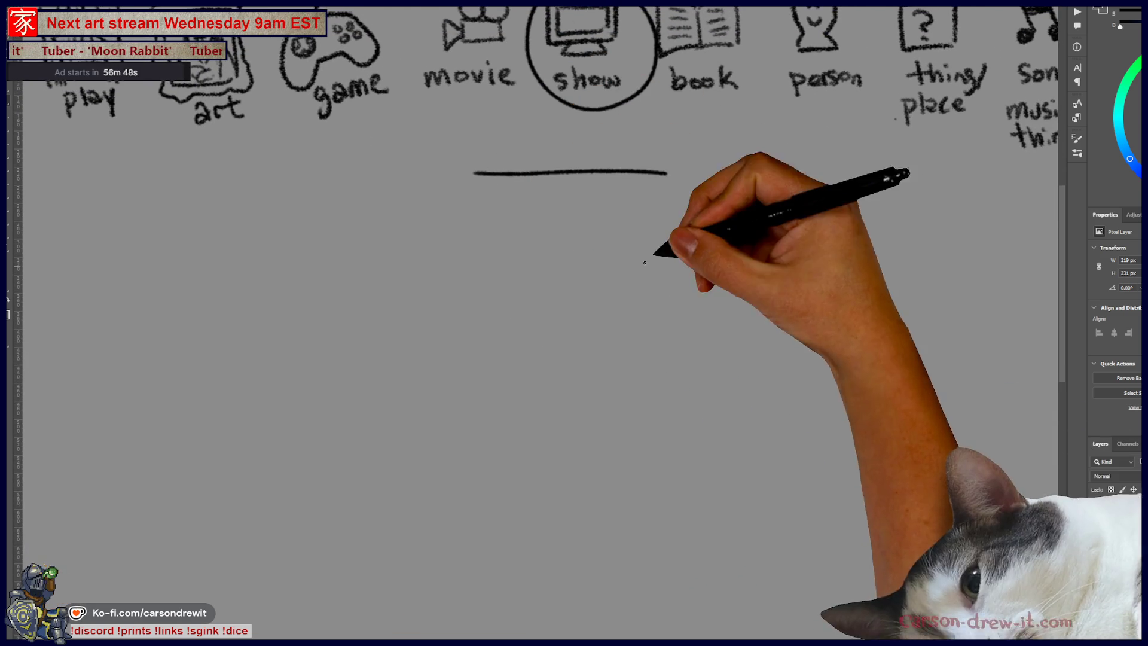
Step: Draw the horse's head with ears, neck, muzzle, two nostrils and two eyes
mouse_move(588, 303)
mouse_down()
mouse_move(565, 371)
mouse_move(632, 323)
mouse_up()
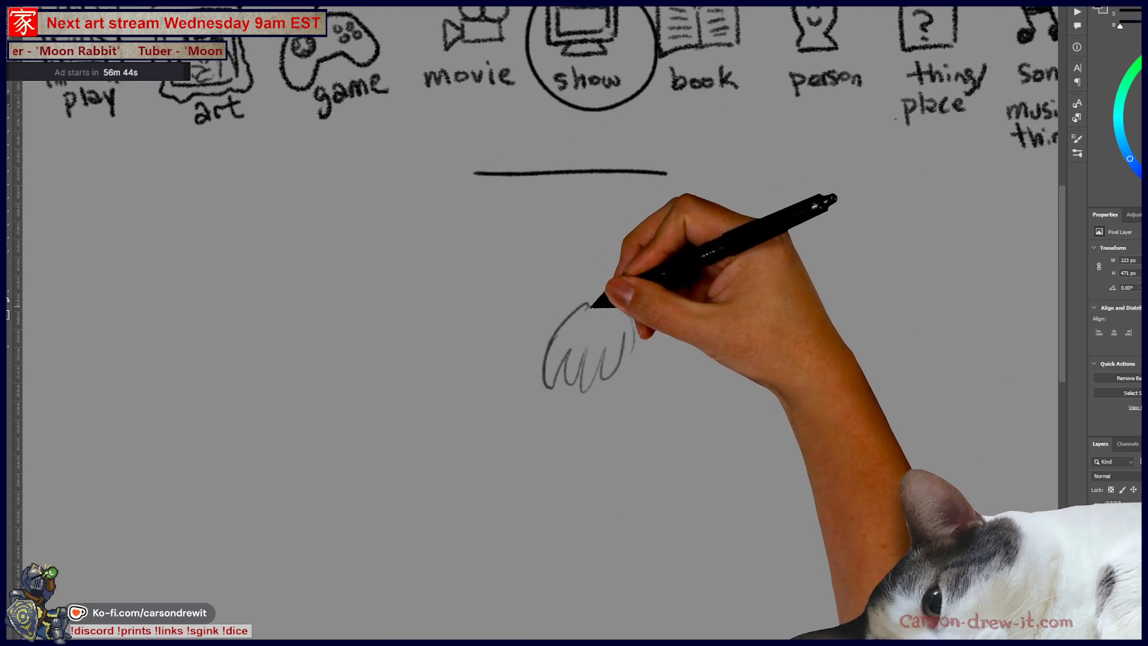
drag(583, 275, 538, 362)
drag(583, 281, 630, 311)
mouse_move(633, 314)
mouse_down()
mouse_move(668, 322)
mouse_move(744, 423)
mouse_up()
drag(673, 316, 785, 366)
drag(744, 423, 784, 402)
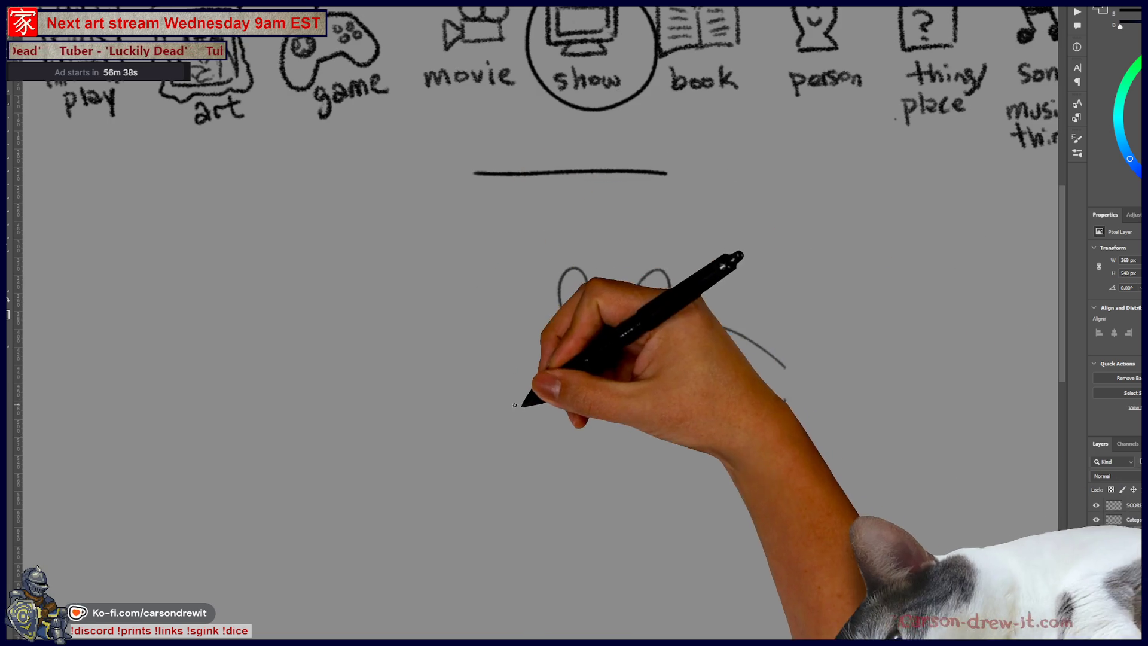
drag(546, 388, 634, 444)
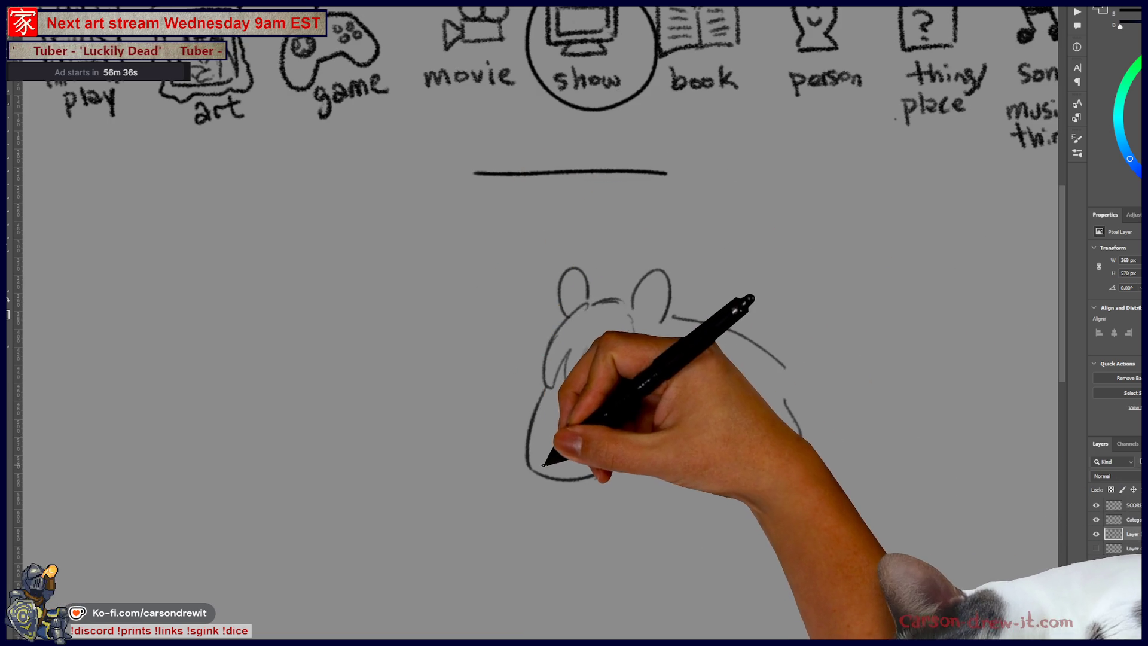
click(546, 461)
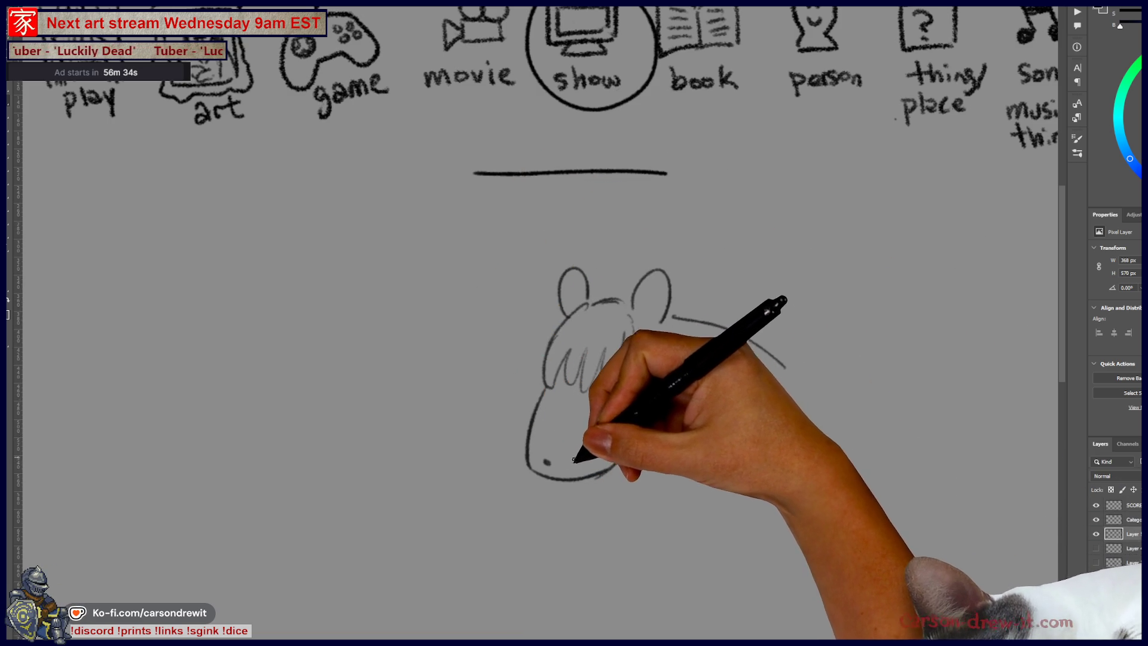
click(576, 460)
click(563, 395)
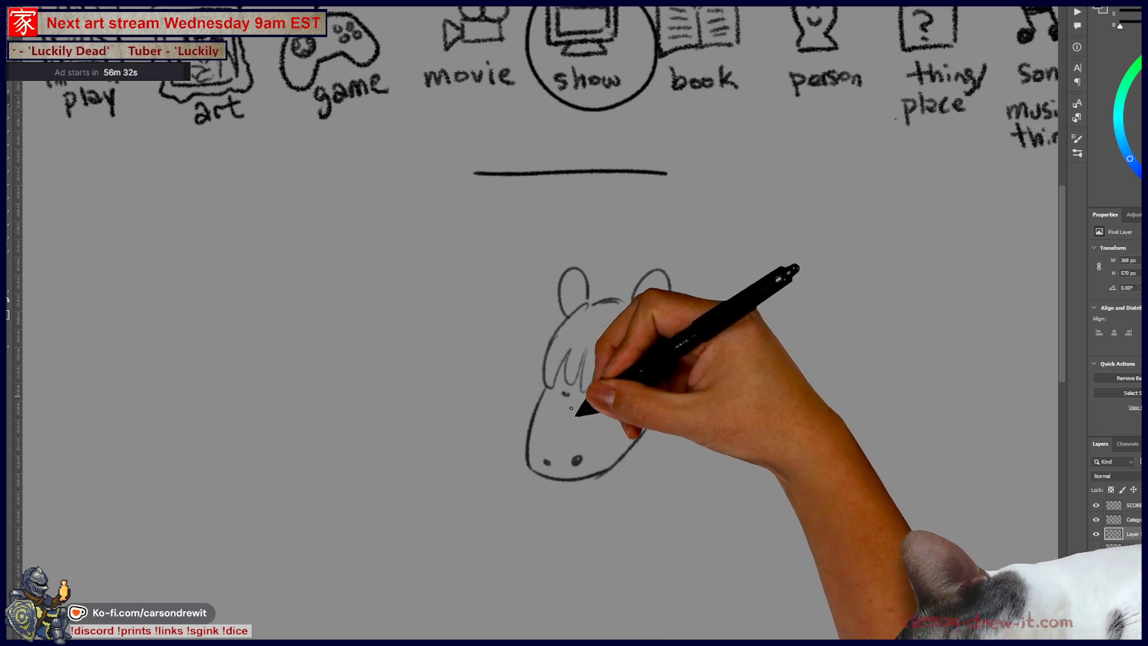
click(607, 395)
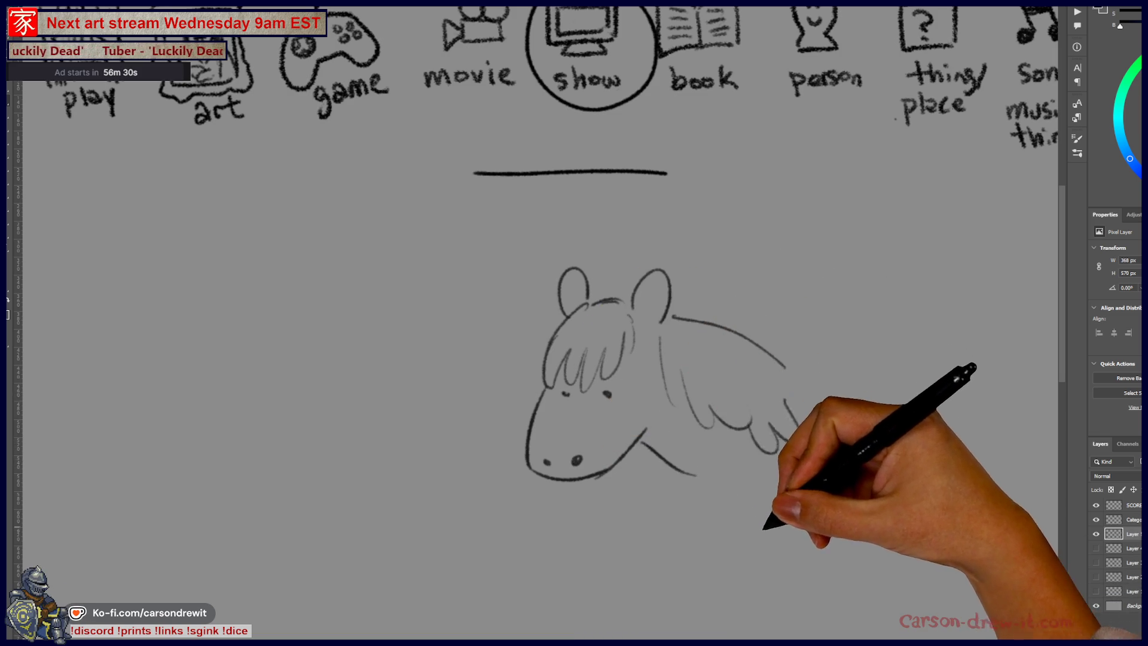
Step: Add wing feathers and front legs, redrawing the crooked legs straighter
drag(764, 522, 717, 394)
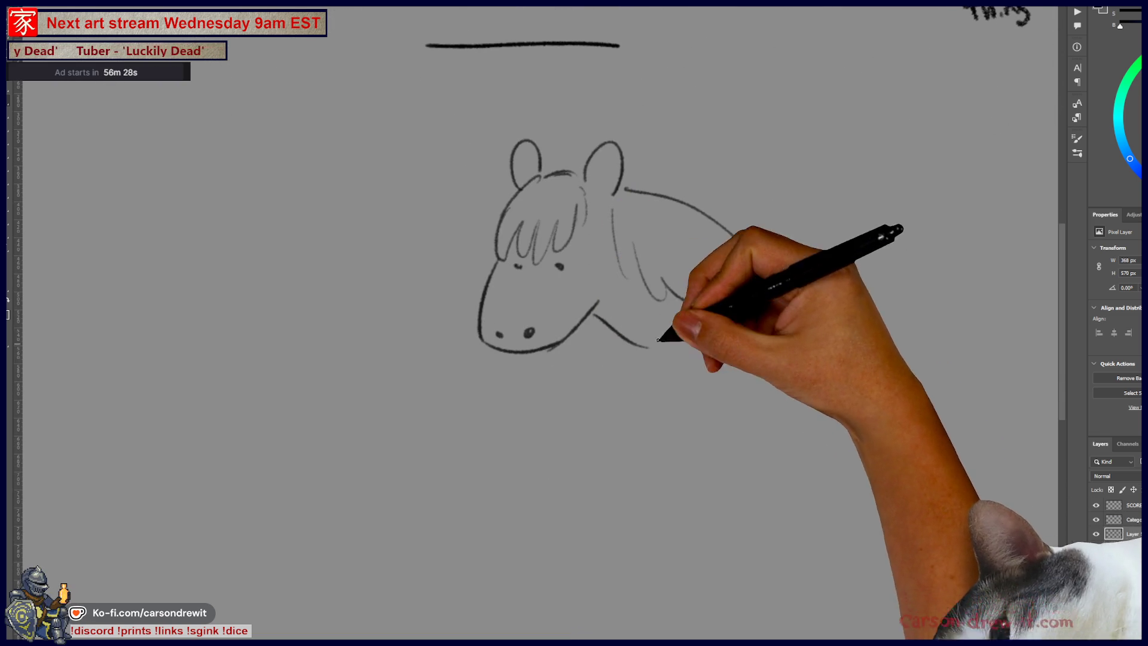
drag(681, 299, 738, 272)
drag(659, 341, 688, 470)
drag(722, 359, 744, 508)
key(ctrl+z)
key(ctrl+z)
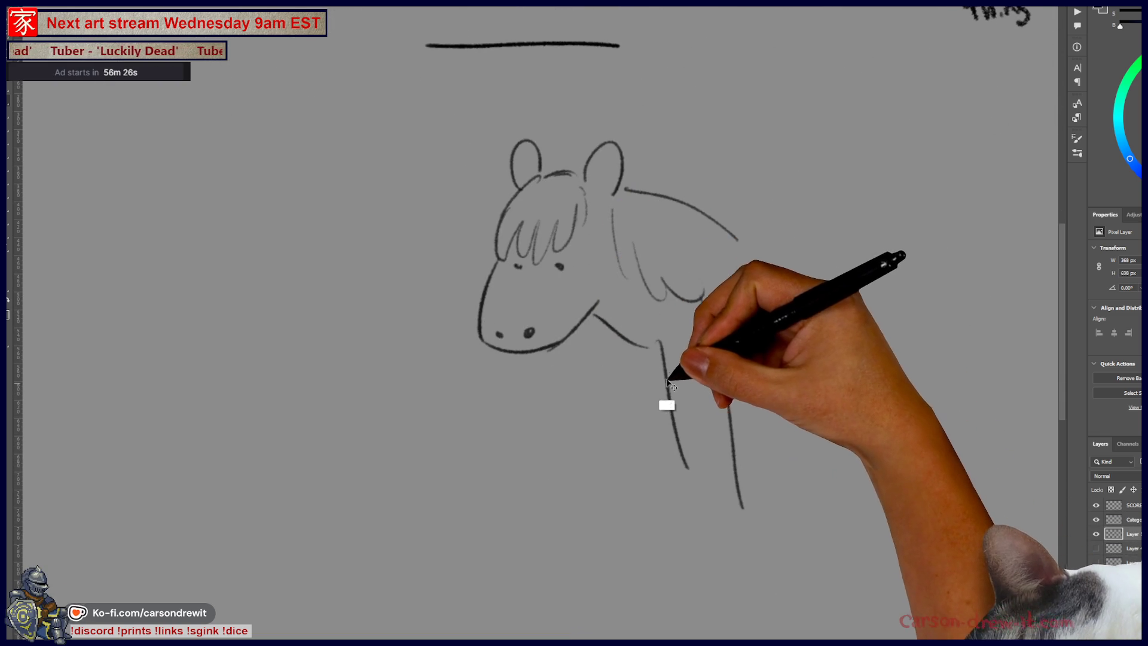
drag(645, 353, 651, 487)
mouse_move(676, 380)
mouse_down()
mouse_move(677, 493)
mouse_move(739, 388)
mouse_up()
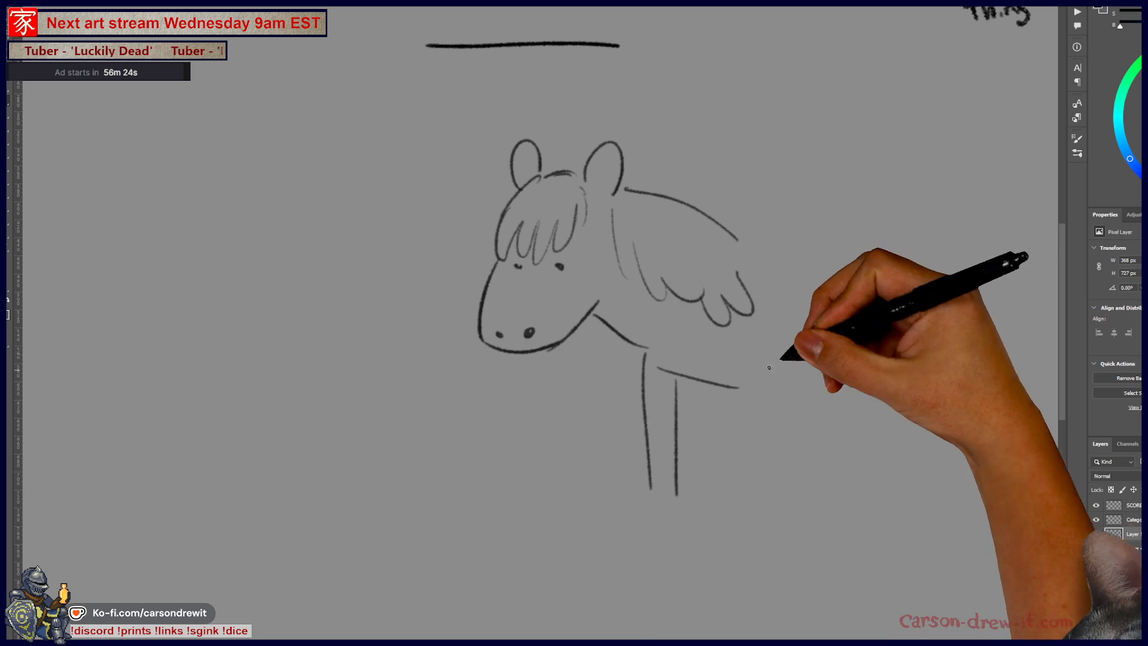
Step: Draw the horse's back, rump, tail, extra front legs, belly, hind thigh and hind legs
mouse_move(755, 238)
mouse_down()
mouse_move(930, 260)
mouse_move(988, 323)
mouse_up()
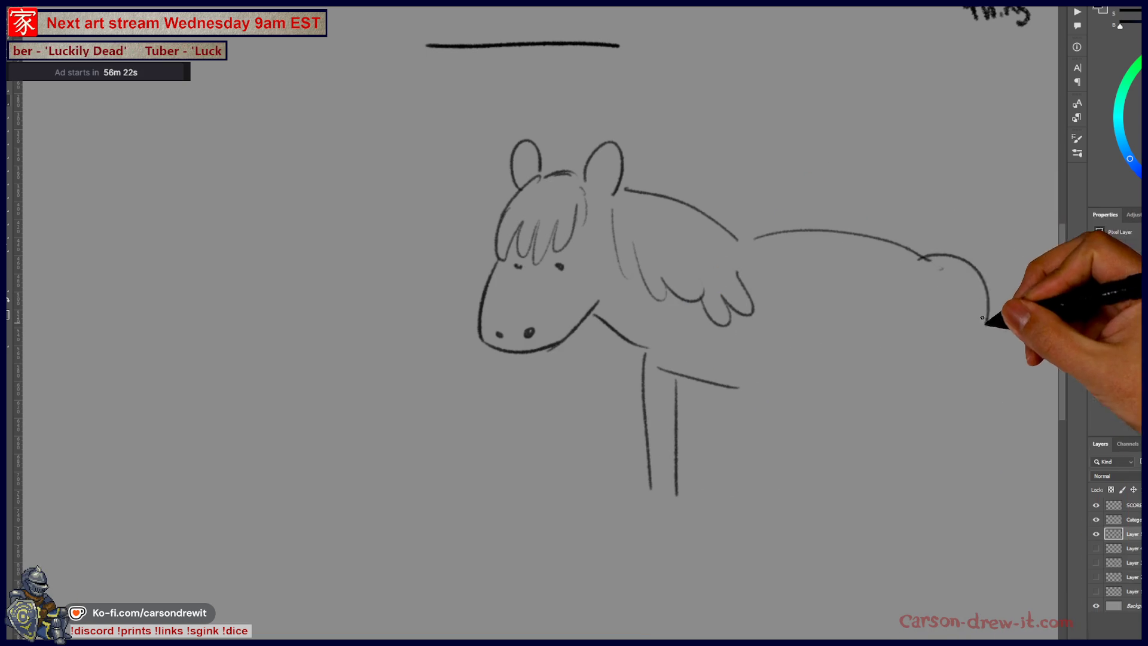
drag(957, 280, 980, 350)
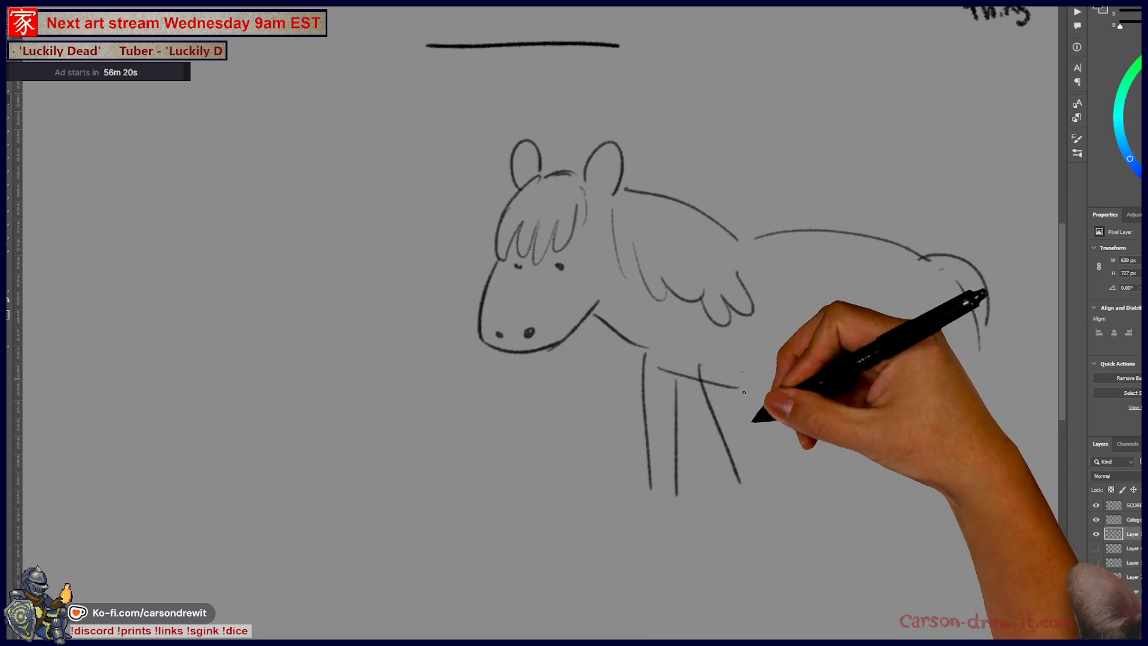
drag(713, 374, 717, 481)
drag(741, 372, 748, 500)
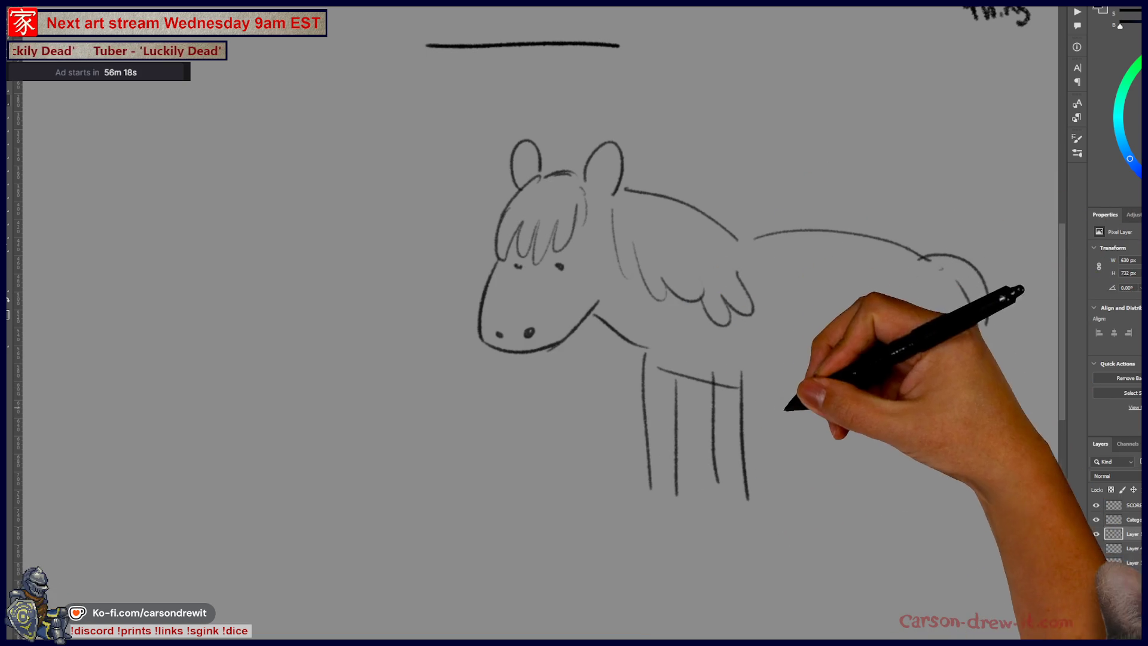
drag(753, 396, 928, 342)
mouse_move(896, 303)
mouse_down()
mouse_move(930, 392)
mouse_move(925, 467)
mouse_up()
drag(966, 341, 951, 481)
drag(858, 403, 861, 486)
drag(902, 400, 885, 481)
Step: Reframe the view beside the horse and draw the fallen figure's X-eyed head and lying body
drag(812, 276, 752, 308)
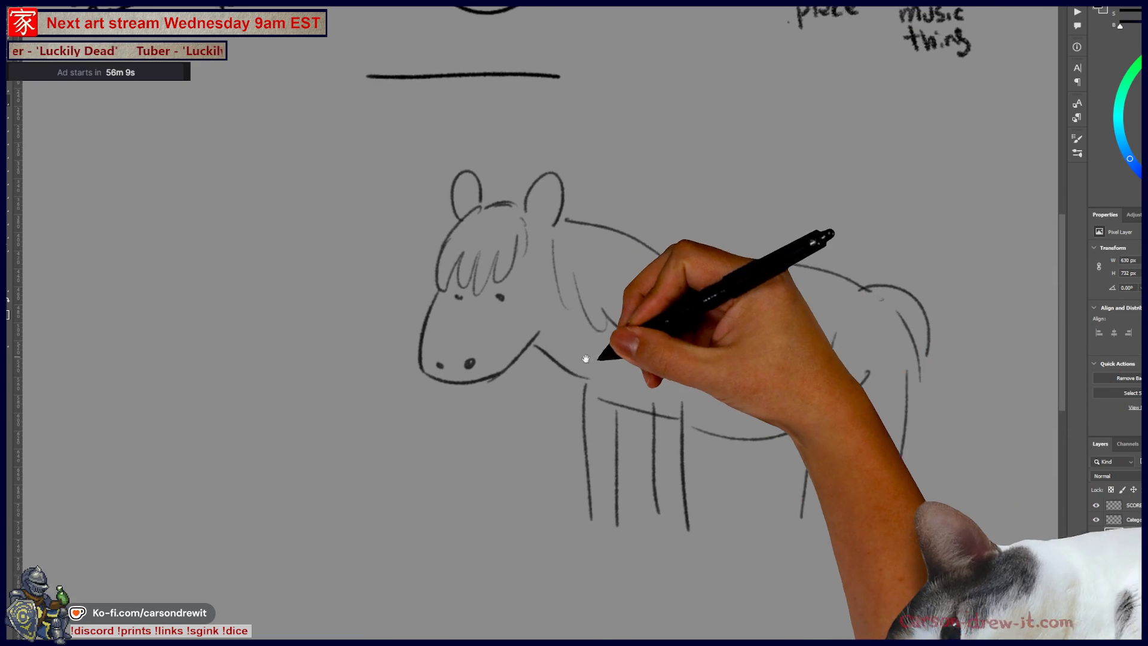
drag(585, 346, 609, 436)
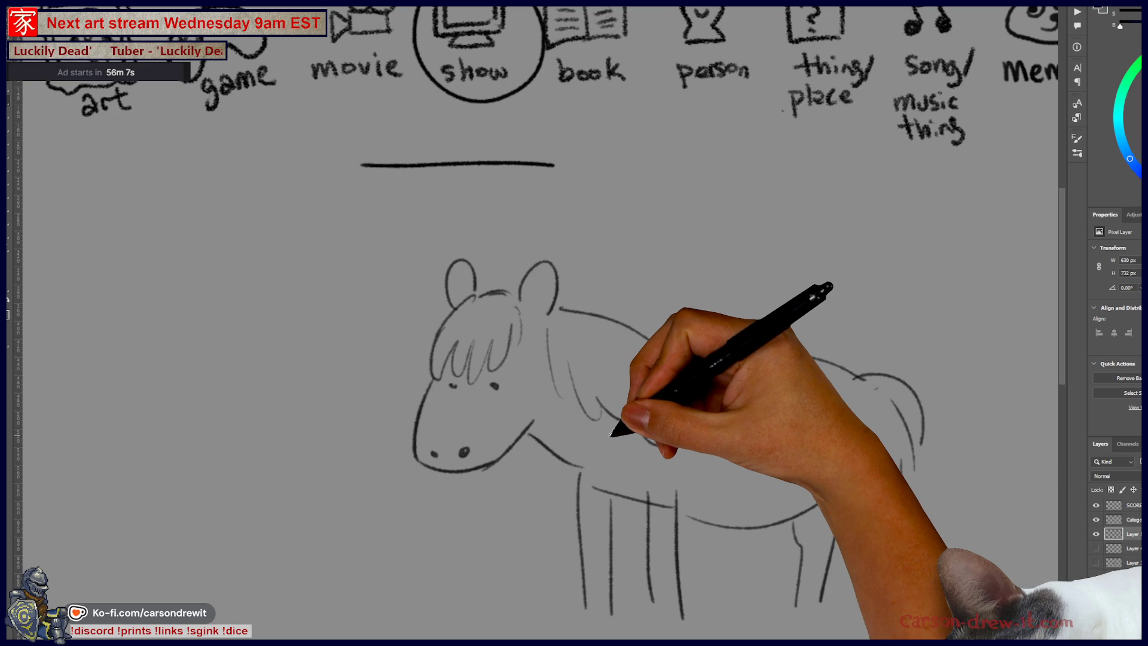
scroll(610, 435, down, 2)
drag(619, 514, 646, 508)
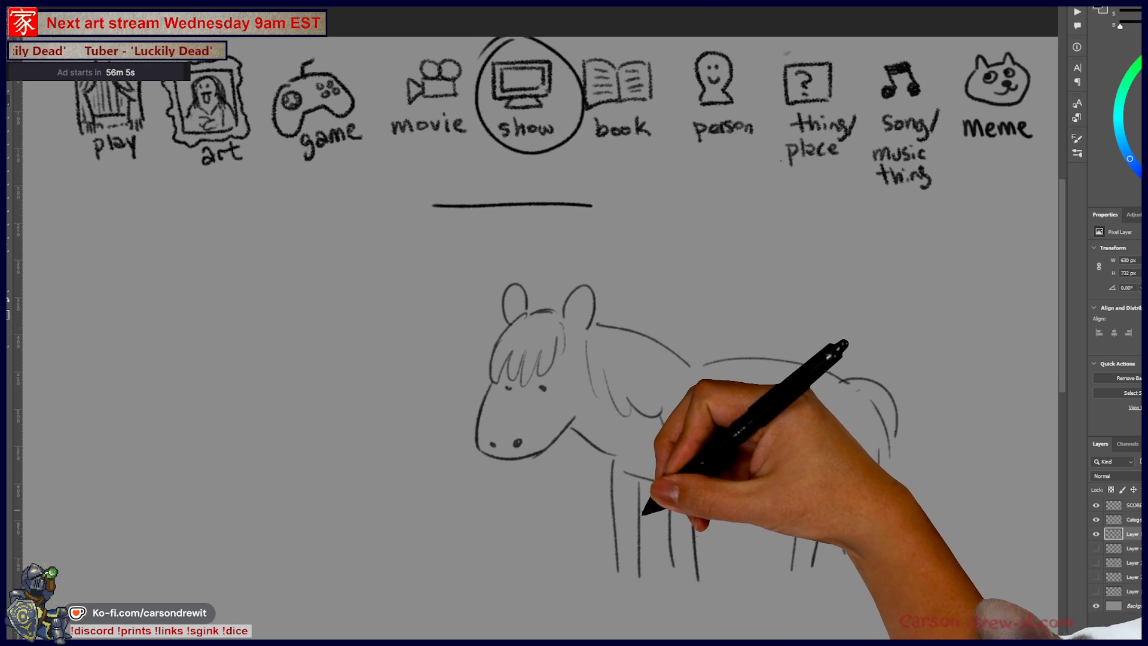
scroll(636, 526, down, 1)
scroll(469, 441, up, 1)
drag(469, 441, 674, 436)
mouse_move(495, 485)
mouse_down()
mouse_move(445, 497)
mouse_move(458, 529)
mouse_move(479, 510)
mouse_up()
mouse_move(471, 502)
mouse_down()
mouse_move(471, 517)
mouse_move(498, 494)
mouse_up()
drag(516, 507, 504, 526)
drag(508, 485, 532, 512)
drag(454, 535, 558, 604)
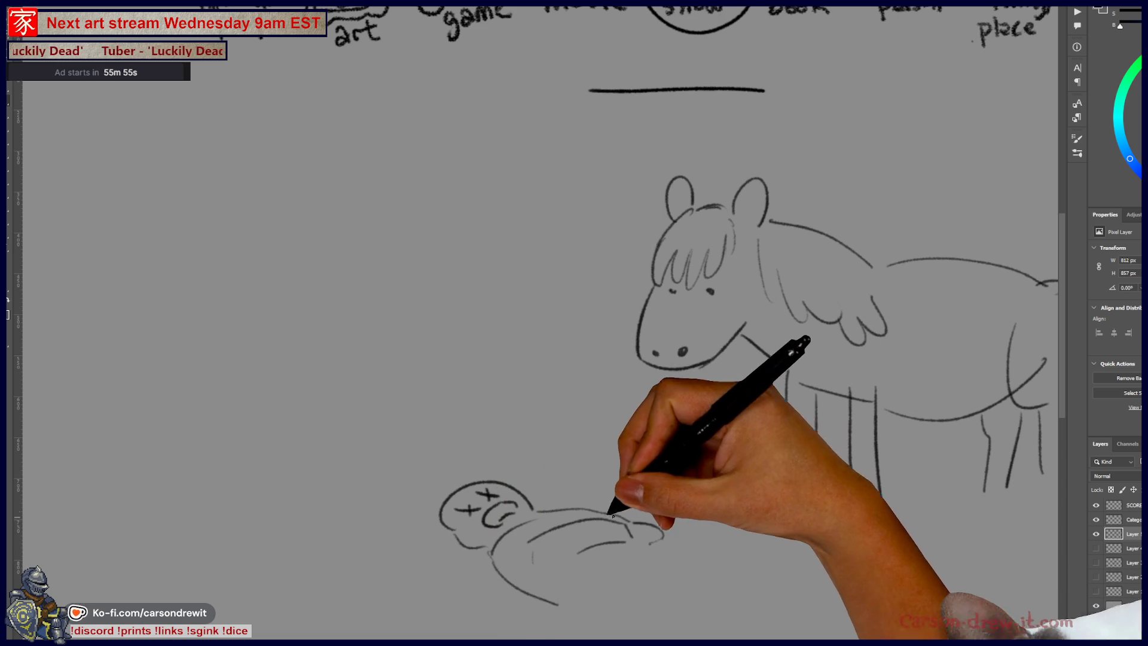
Step: Add the fallen figure's outstretched arm, hand, a knife in the body and a leg
drag(565, 506, 639, 510)
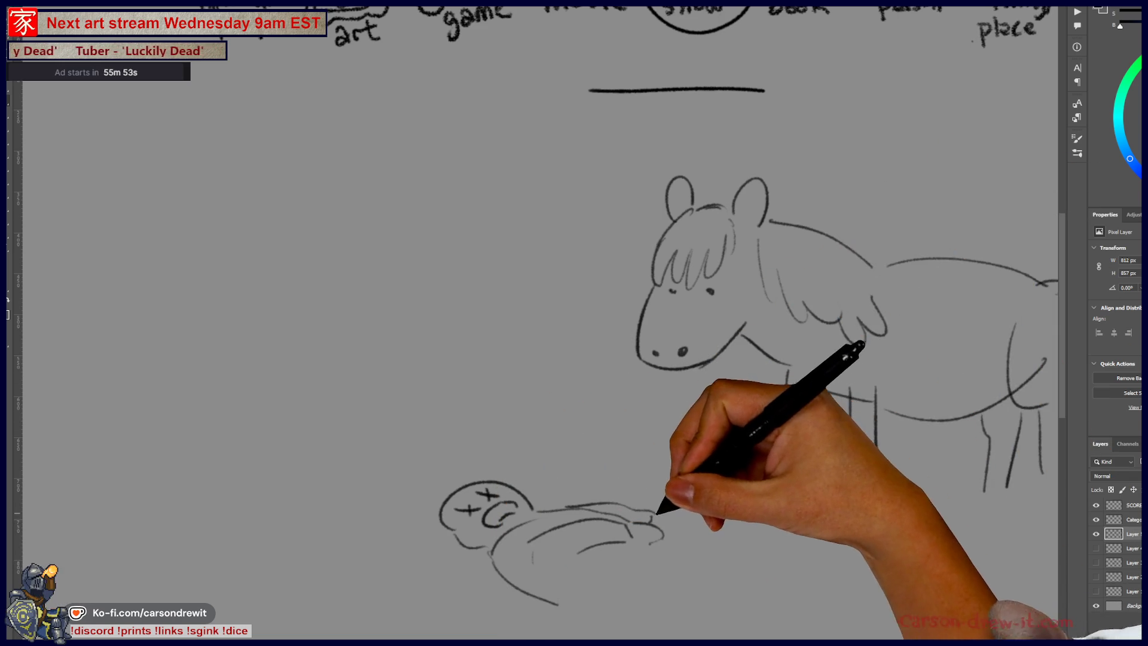
drag(658, 571, 581, 607)
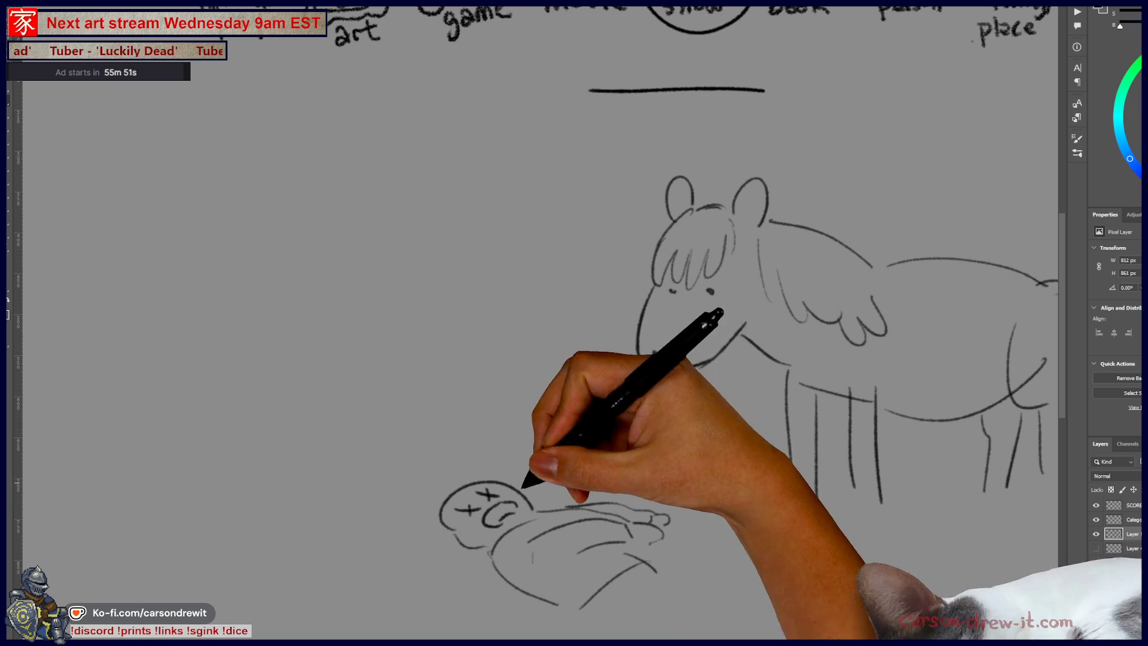
drag(545, 485, 555, 482)
mouse_move(646, 594)
mouse_down()
mouse_move(607, 536)
mouse_move(691, 541)
mouse_move(673, 559)
mouse_up()
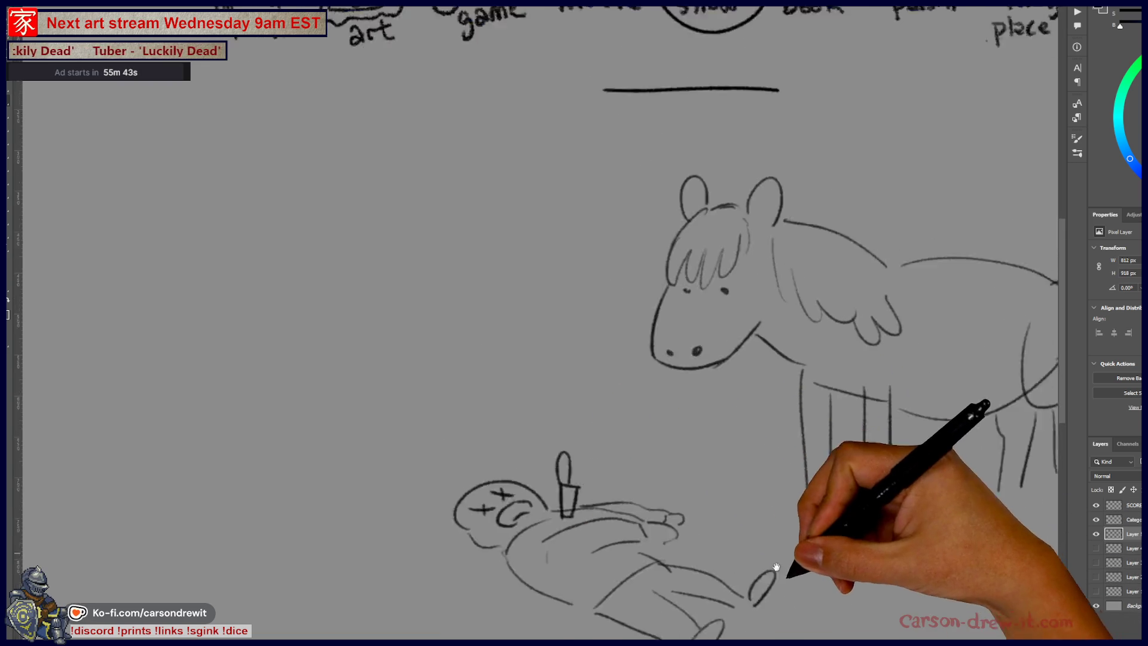
Step: Draw the standing onlooker's head, body and legs
scroll(600, 243, up, 3)
drag(622, 285, 666, 276)
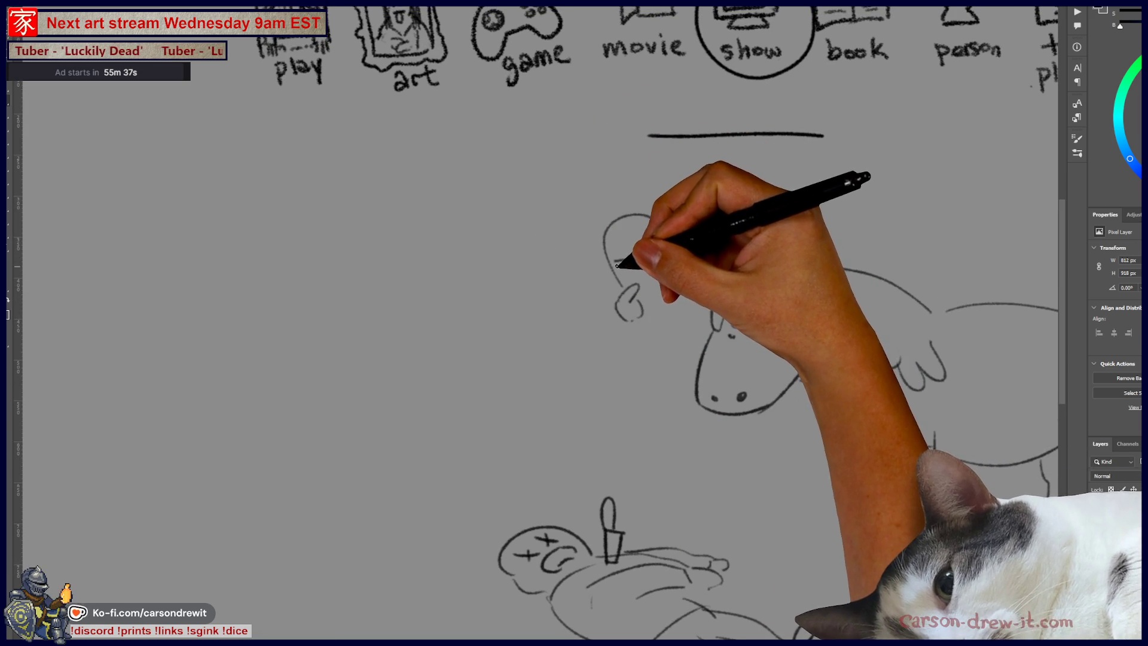
drag(634, 255, 666, 264)
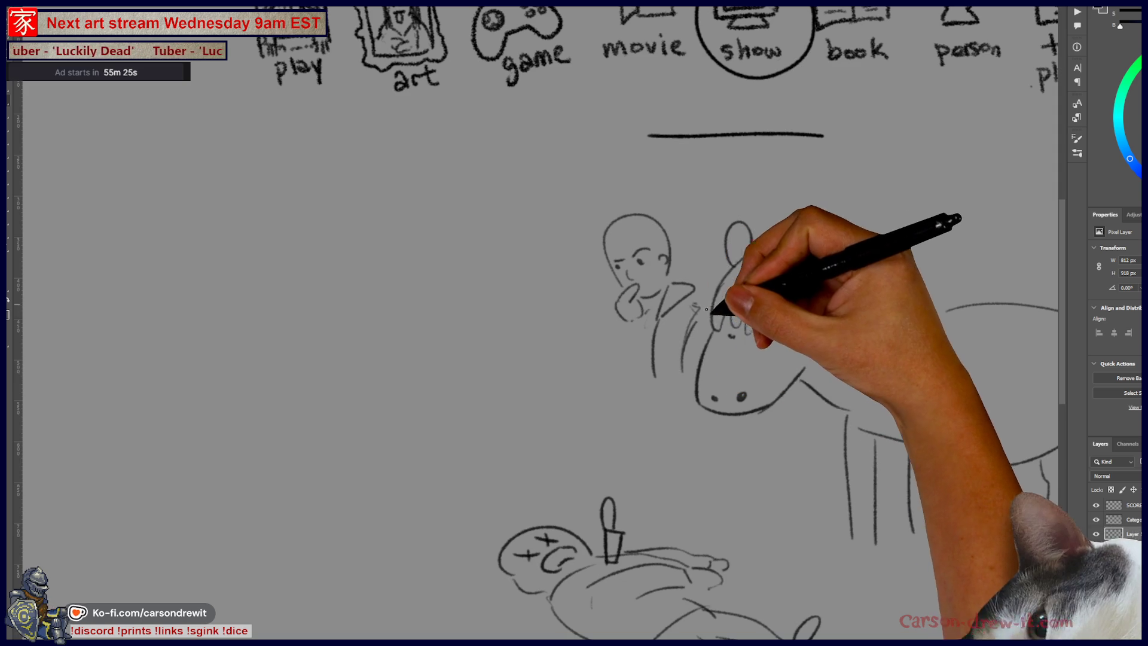
mouse_move(615, 323)
mouse_down()
mouse_move(622, 378)
mouse_move(667, 416)
mouse_move(643, 486)
mouse_up()
mouse_move(663, 418)
mouse_down()
mouse_move(676, 497)
mouse_move(527, 406)
mouse_up()
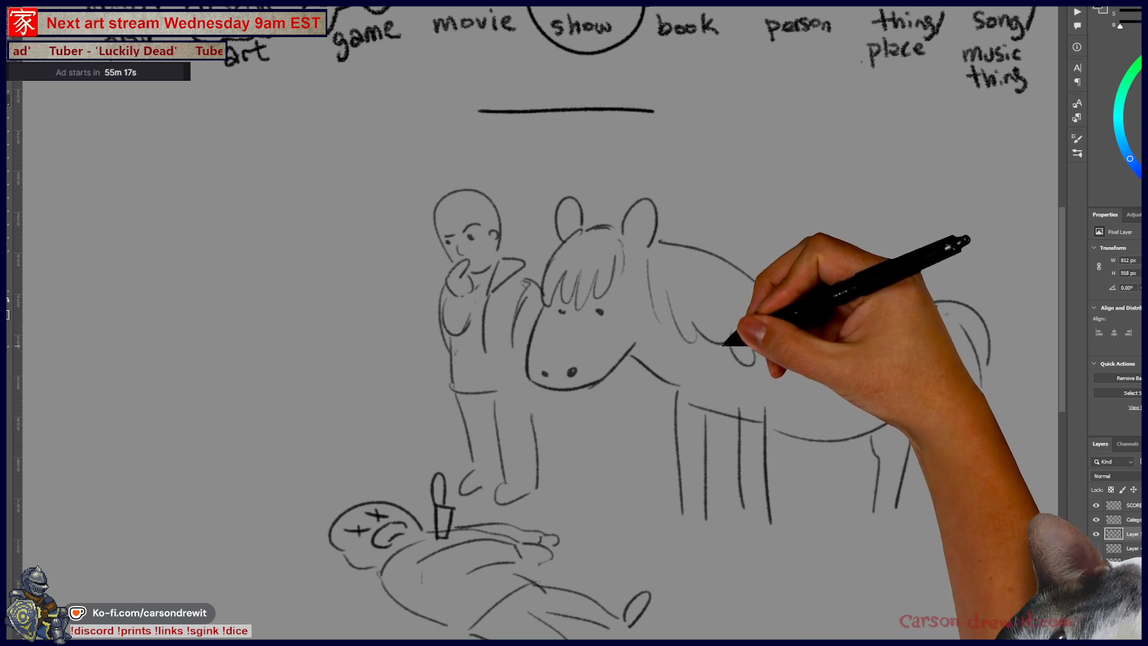
Step: Redraw the horse's wing with scalloped feathers, plus its legs, belly, back, rump and tail
drag(722, 347, 787, 312)
drag(733, 396, 772, 388)
drag(795, 287, 741, 365)
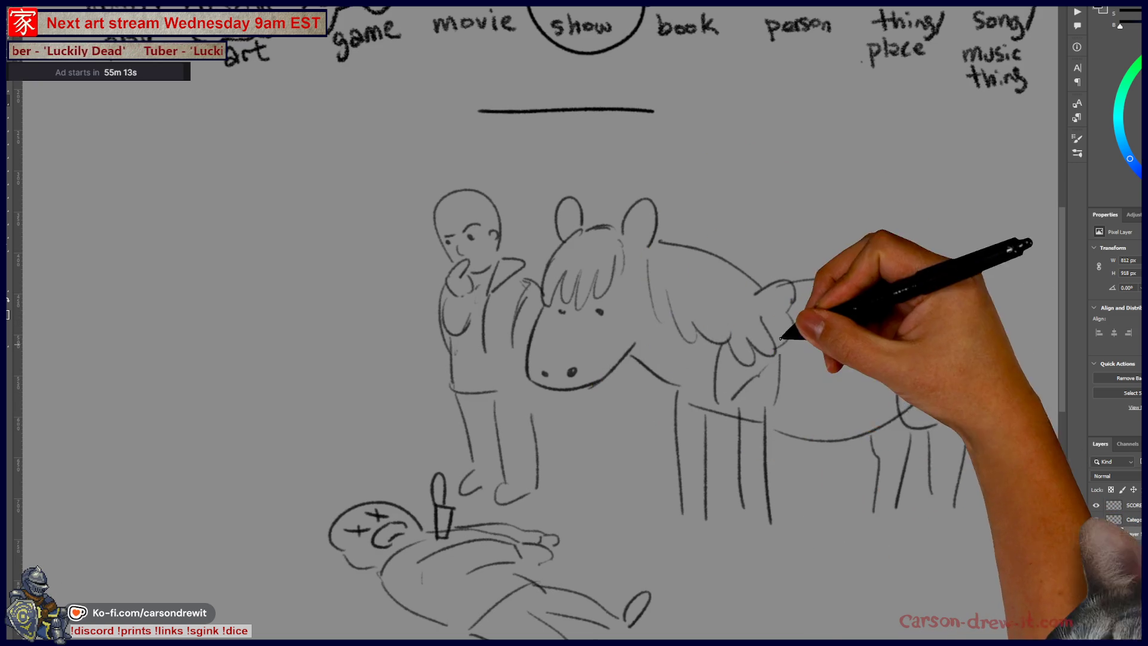
drag(879, 347, 877, 509)
drag(933, 380, 777, 431)
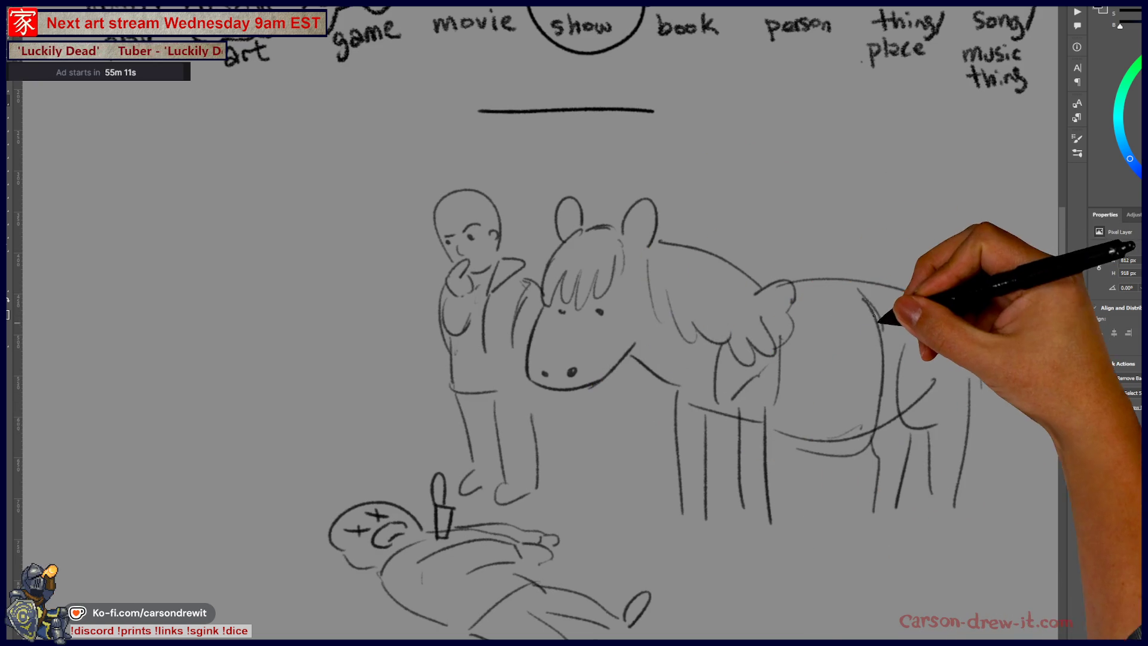
drag(861, 290, 987, 359)
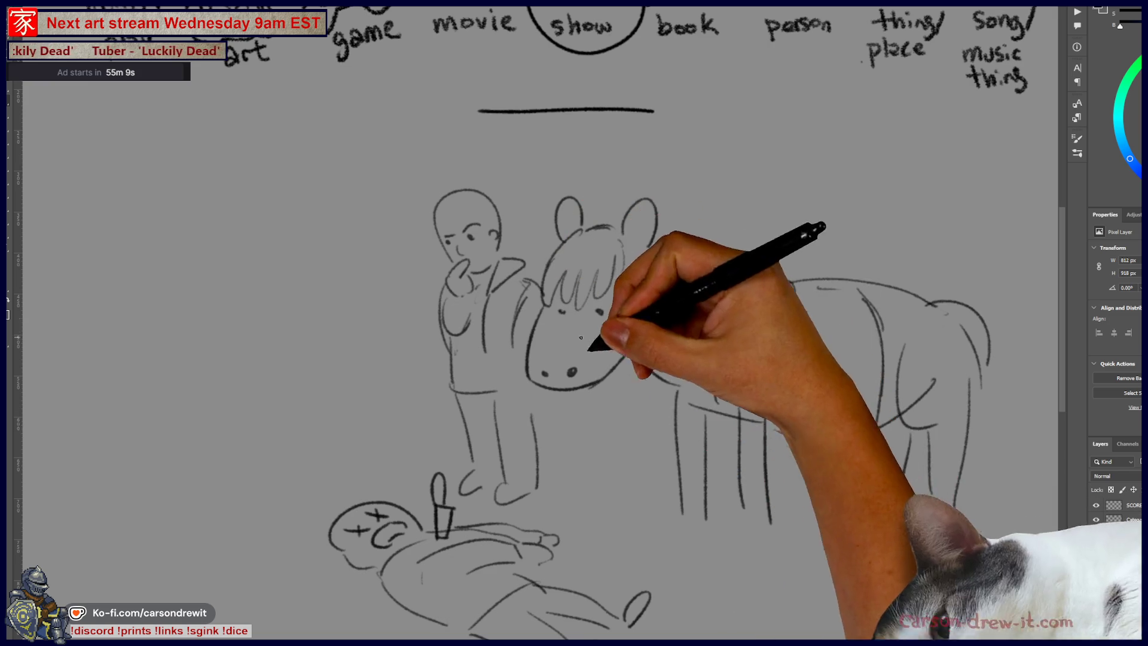
drag(733, 398, 772, 368)
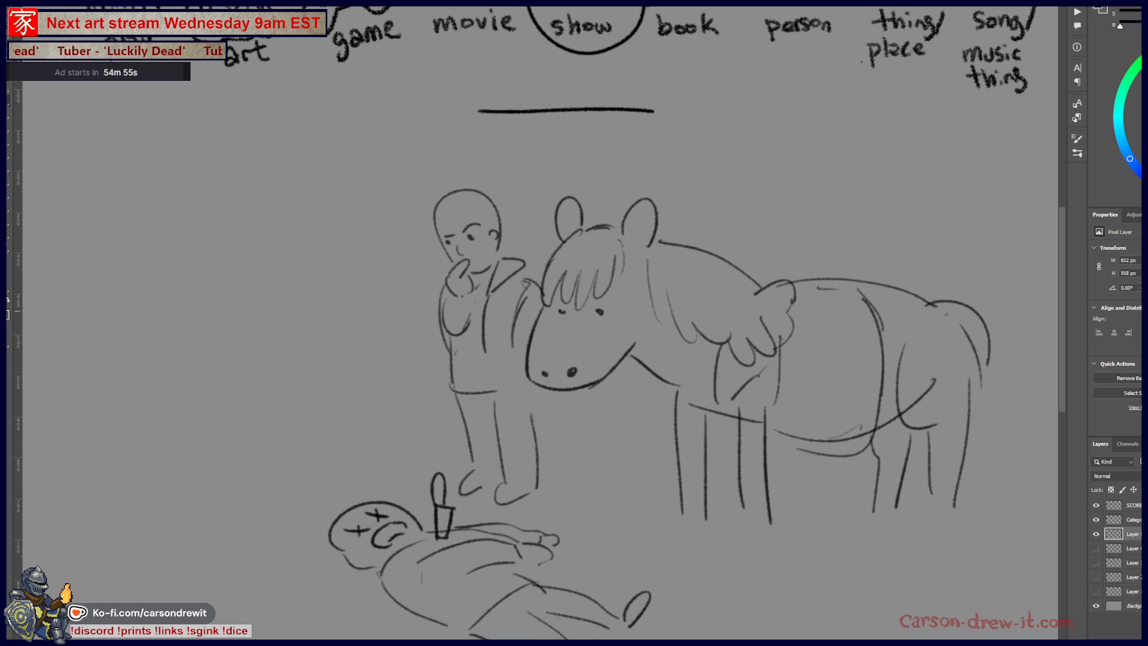
Step: Hide the horse-scene layer, return to the category icons, and sketch a first vertical box edge
click(1096, 534)
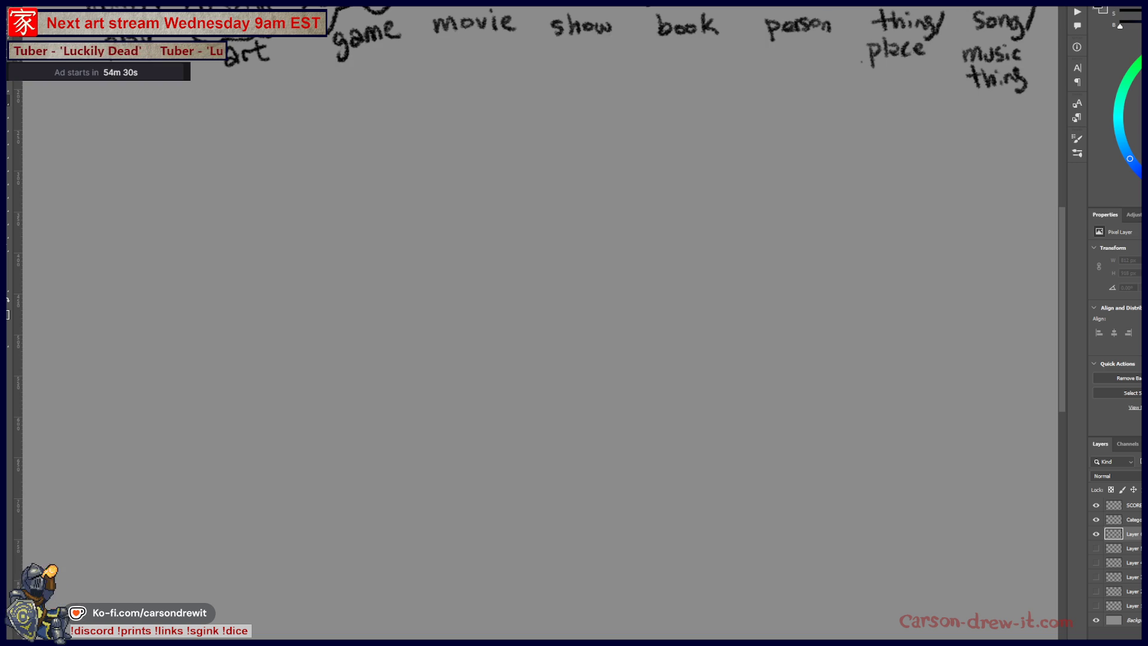
mouse_move(844, 239)
mouse_down()
mouse_move(736, 431)
mouse_move(731, 417)
mouse_move(664, 390)
mouse_up()
scroll(731, 417, down, 2)
scroll(732, 417, up, 2)
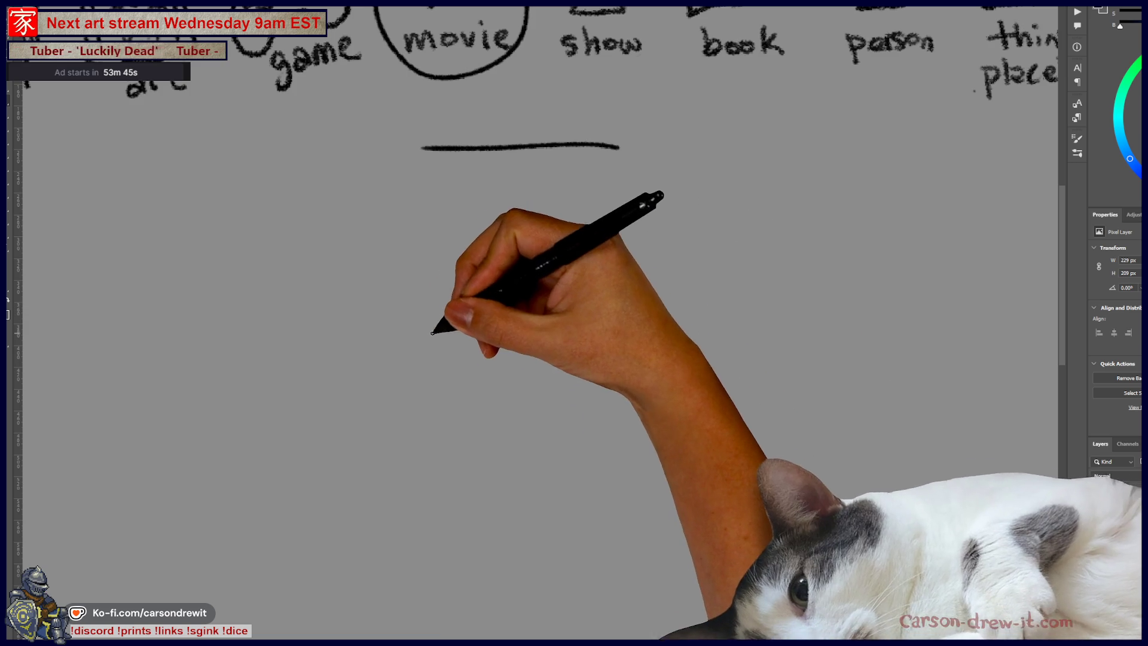
drag(429, 293, 426, 552)
Step: Redraw the block's long front edge and add its bottom, side and top edges
key(ctrl+z)
mouse_move(416, 286)
mouse_down()
mouse_move(428, 593)
mouse_move(494, 621)
mouse_up()
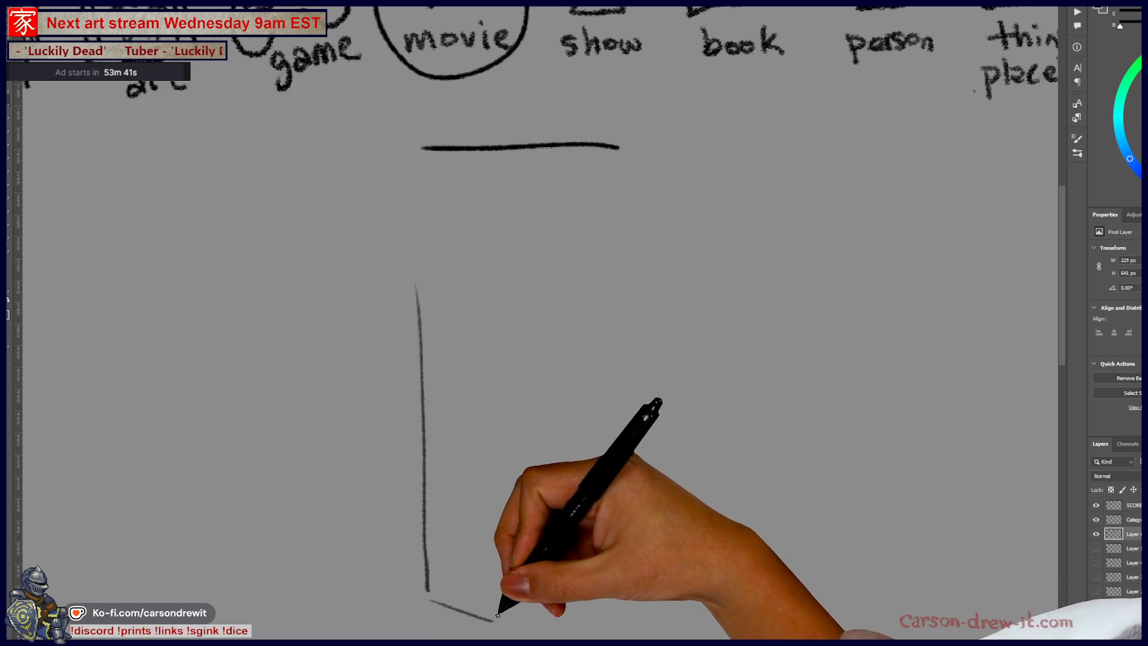
drag(494, 508, 498, 613)
drag(412, 262, 457, 270)
drag(484, 382, 477, 283)
mouse_move(419, 254)
mouse_down()
mouse_move(667, 214)
mouse_move(727, 228)
mouse_up()
drag(513, 269, 724, 240)
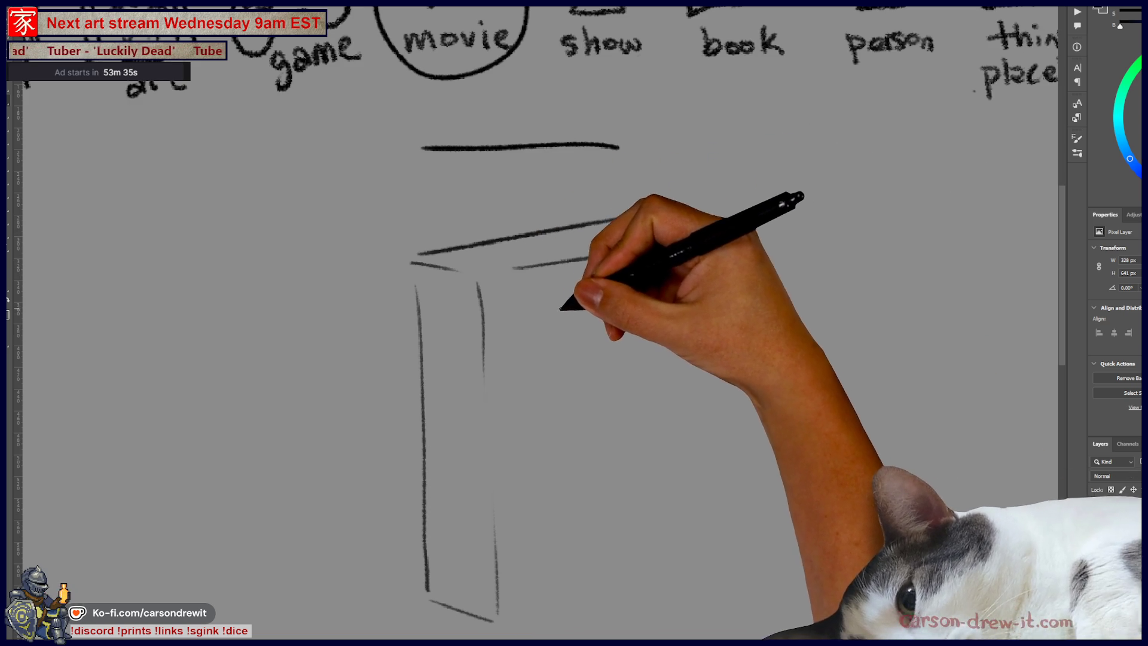
Step: Draw two eyes, a frowning mouth, and a small arm with a hand on the front face
mouse_move(537, 388)
mouse_down()
mouse_move(537, 408)
mouse_move(581, 392)
mouse_move(526, 416)
mouse_up()
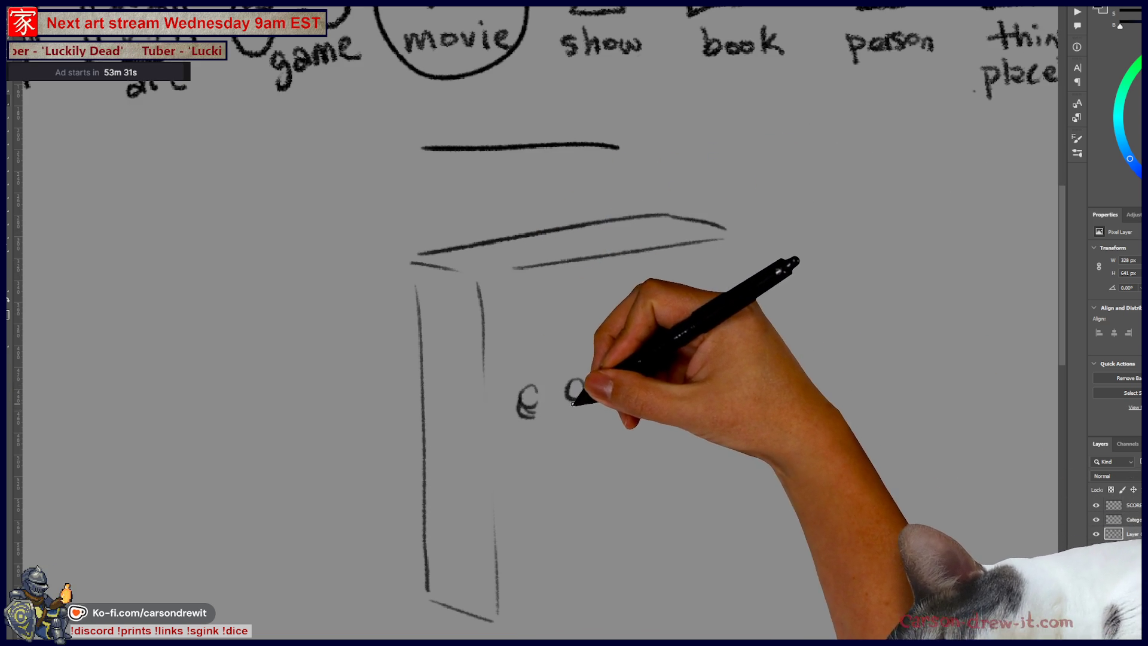
mouse_move(584, 390)
mouse_down()
mouse_move(541, 456)
mouse_move(582, 447)
mouse_move(549, 446)
mouse_up()
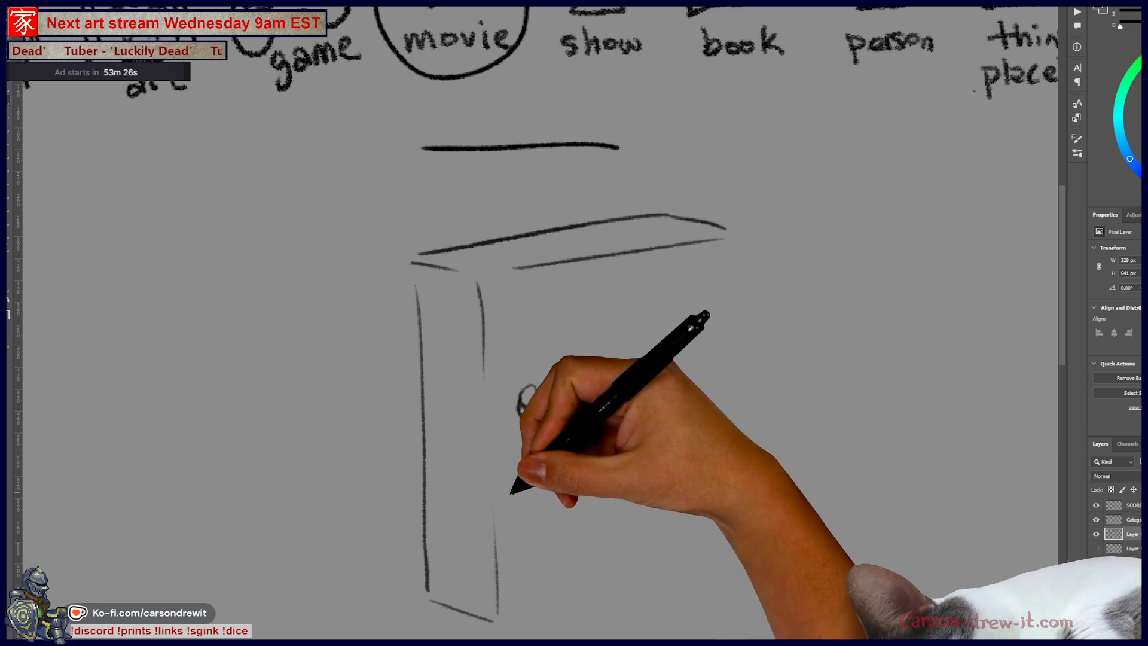
mouse_move(460, 469)
mouse_down()
mouse_move(457, 510)
mouse_move(470, 502)
mouse_up()
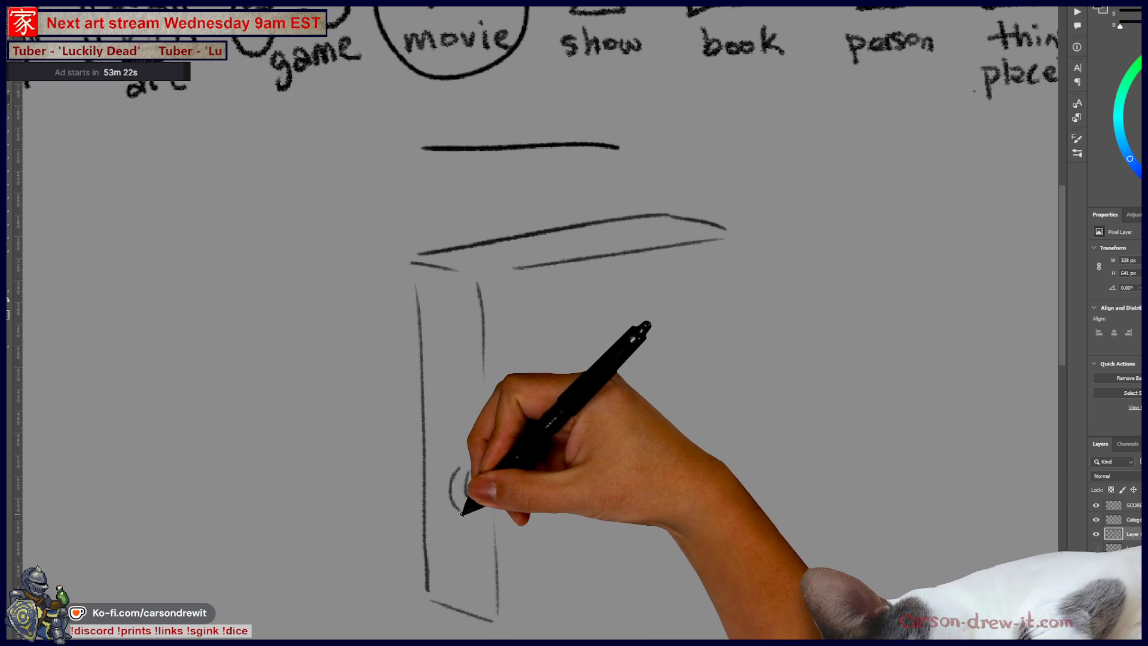
drag(473, 504, 479, 538)
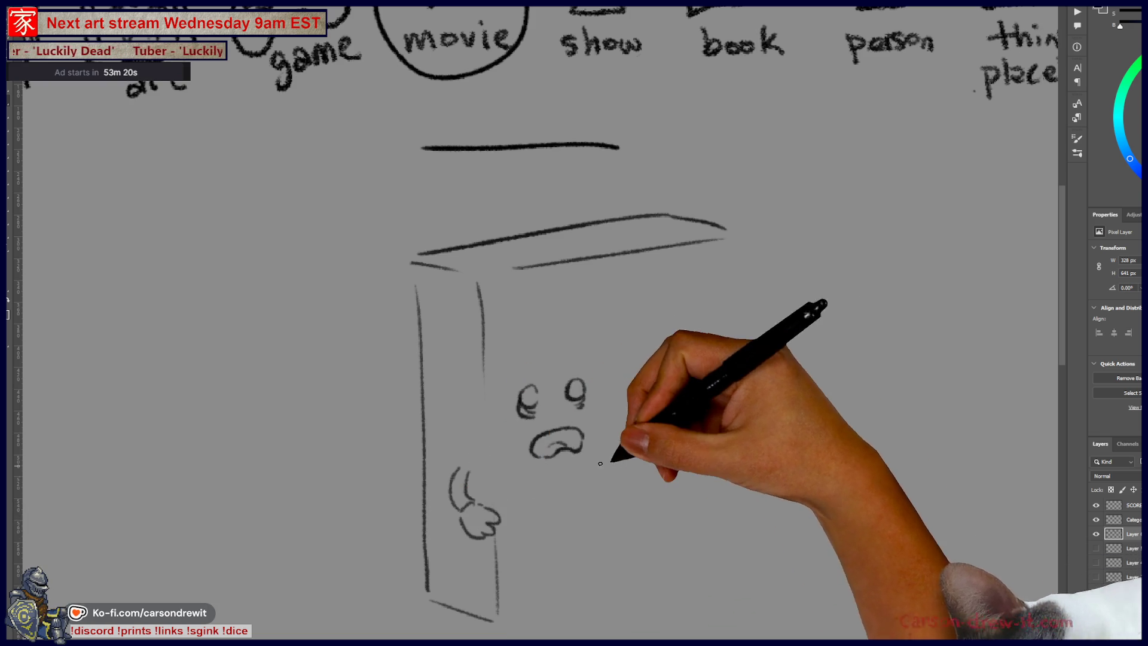
Step: Draw the E's upper and lower arms and the inner edge under the upper arm
mouse_move(624, 461)
mouse_down()
mouse_move(693, 378)
mouse_move(610, 389)
mouse_move(721, 302)
mouse_up()
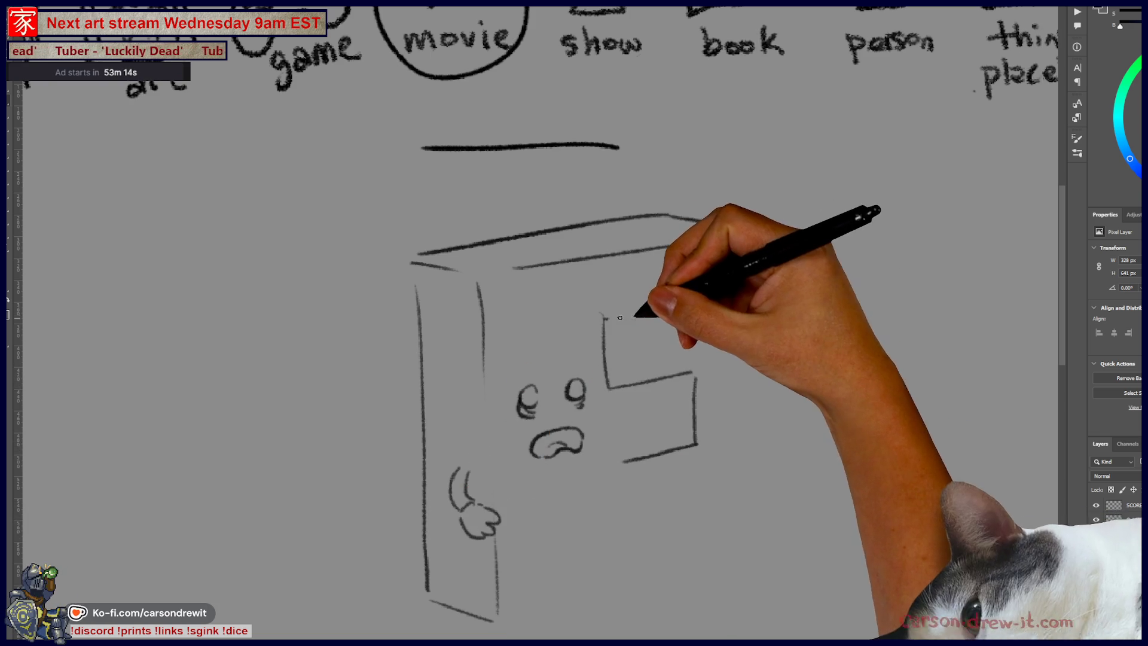
drag(730, 241, 731, 290)
scroll(671, 451, down, 3)
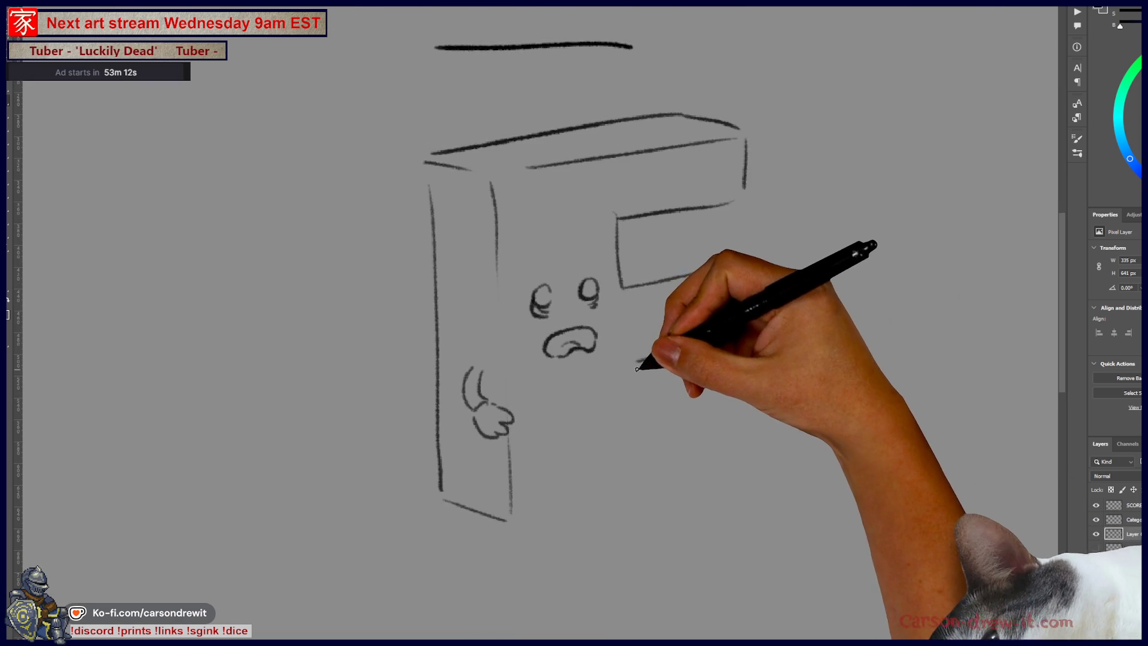
drag(623, 363, 603, 483)
Step: Add the cloudy pile and mouth drips, then complete the E's middle arm and right edge
mouse_move(543, 446)
mouse_down()
mouse_move(619, 416)
mouse_move(584, 504)
mouse_up()
mouse_move(576, 423)
mouse_down()
mouse_move(604, 488)
mouse_move(592, 478)
mouse_up()
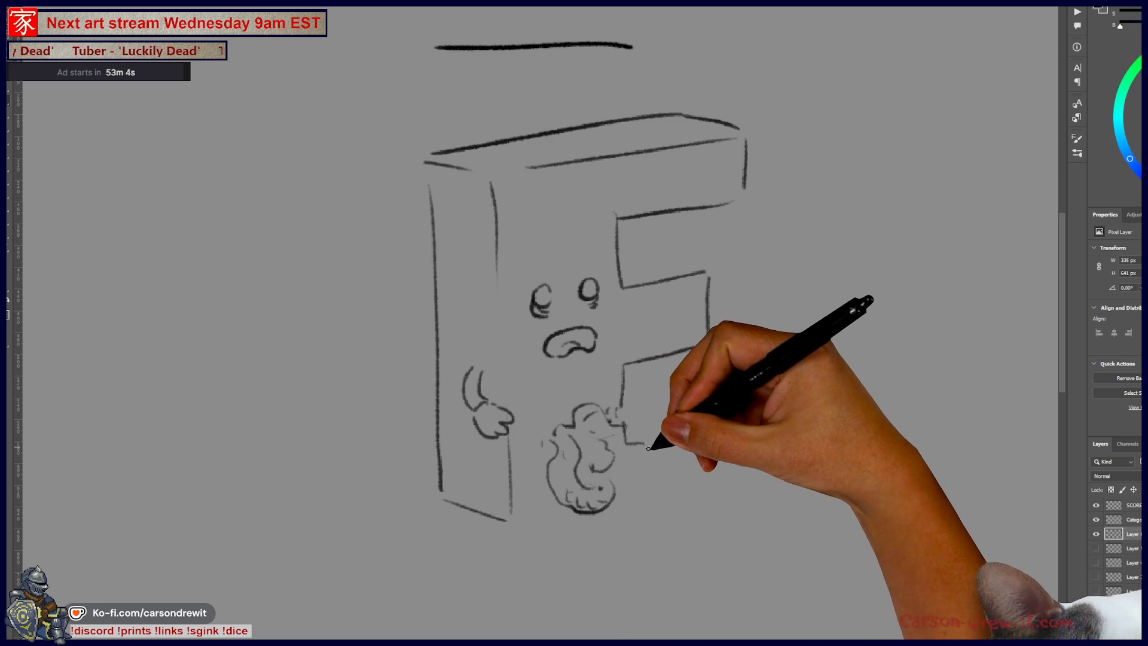
drag(583, 422, 621, 475)
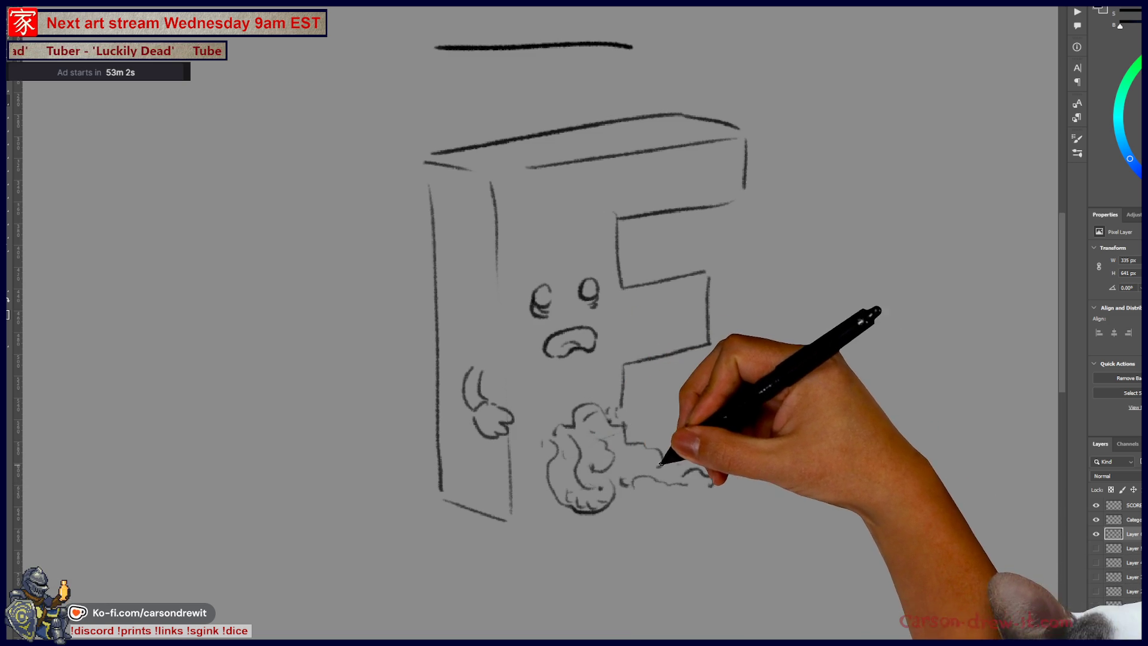
mouse_move(671, 474)
mouse_down()
mouse_move(604, 525)
mouse_move(761, 543)
mouse_up()
mouse_move(585, 344)
mouse_down()
mouse_move(576, 387)
mouse_move(568, 377)
mouse_up()
drag(706, 272, 625, 364)
mouse_move(622, 407)
mouse_down()
mouse_move(744, 380)
mouse_move(746, 452)
mouse_move(726, 472)
mouse_up()
drag(774, 413, 723, 517)
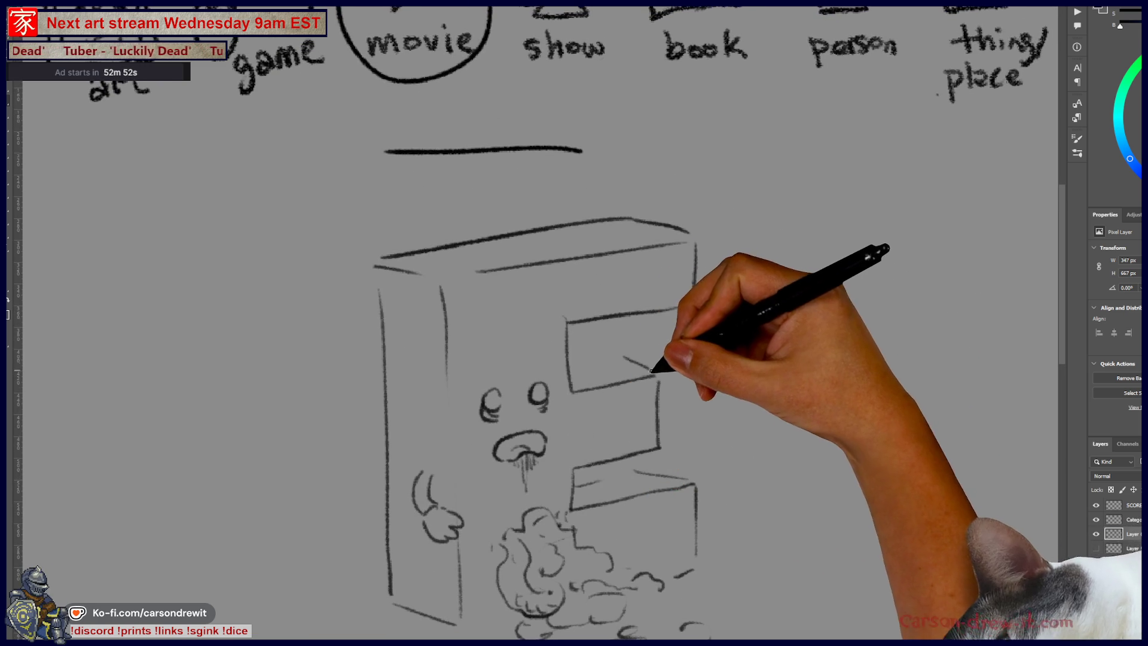
Step: Add an inner line in the upper arm and build up the spill cloud's puffs
drag(652, 362, 574, 357)
drag(512, 410, 496, 350)
drag(596, 499, 589, 470)
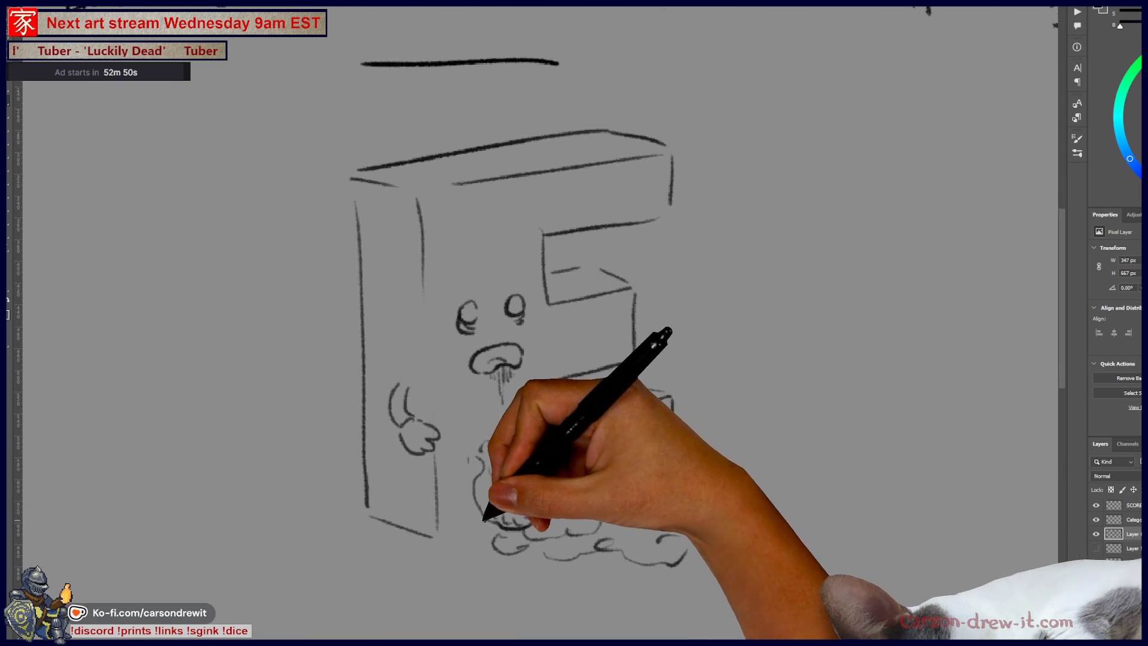
mouse_move(442, 541)
mouse_down()
mouse_move(419, 574)
mouse_move(462, 569)
mouse_move(487, 526)
mouse_up()
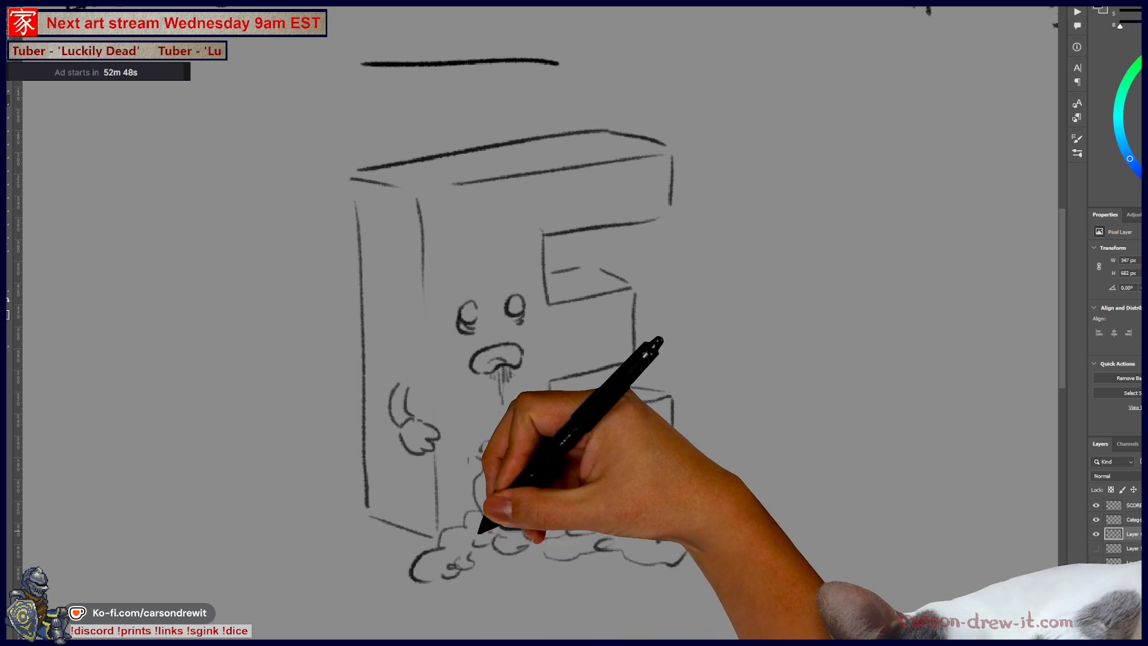
drag(478, 467, 513, 538)
drag(502, 430, 539, 514)
Step: Draw pebbles, dashes and long ground streaks around the spill
drag(515, 580, 559, 580)
drag(562, 541, 640, 494)
mouse_move(598, 589)
mouse_down()
mouse_move(613, 593)
mouse_move(688, 539)
mouse_move(744, 568)
mouse_up()
mouse_move(643, 507)
mouse_down()
mouse_move(751, 528)
mouse_move(745, 554)
mouse_move(852, 523)
mouse_up()
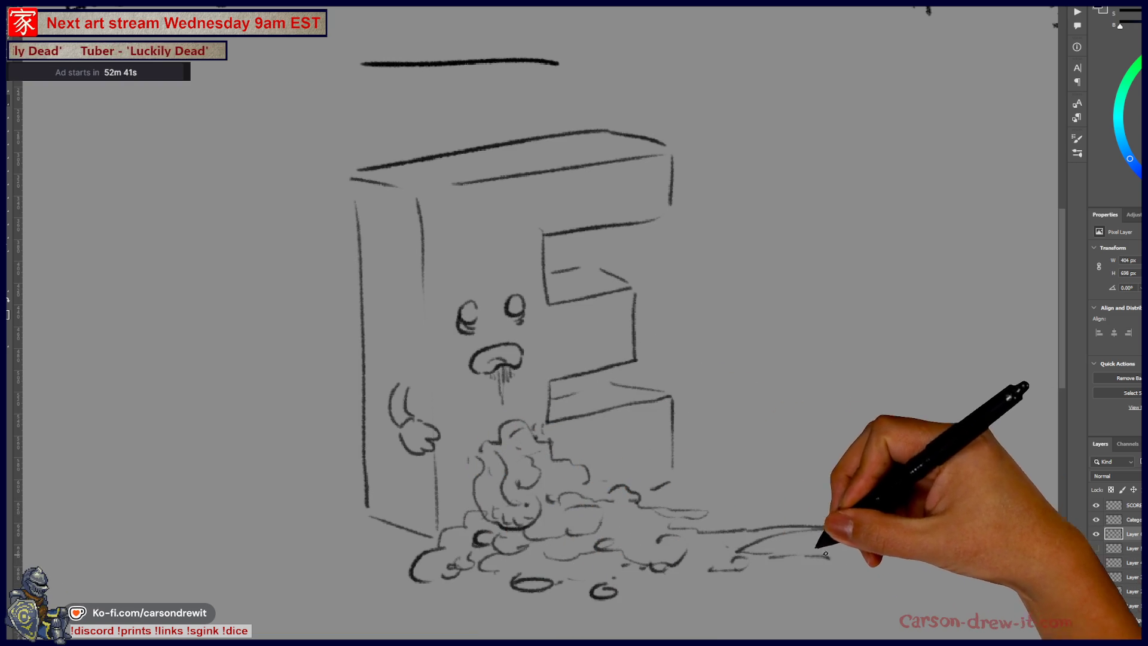
drag(772, 556, 832, 558)
mouse_move(418, 559)
mouse_down()
mouse_move(326, 595)
mouse_move(868, 586)
mouse_move(959, 573)
mouse_up()
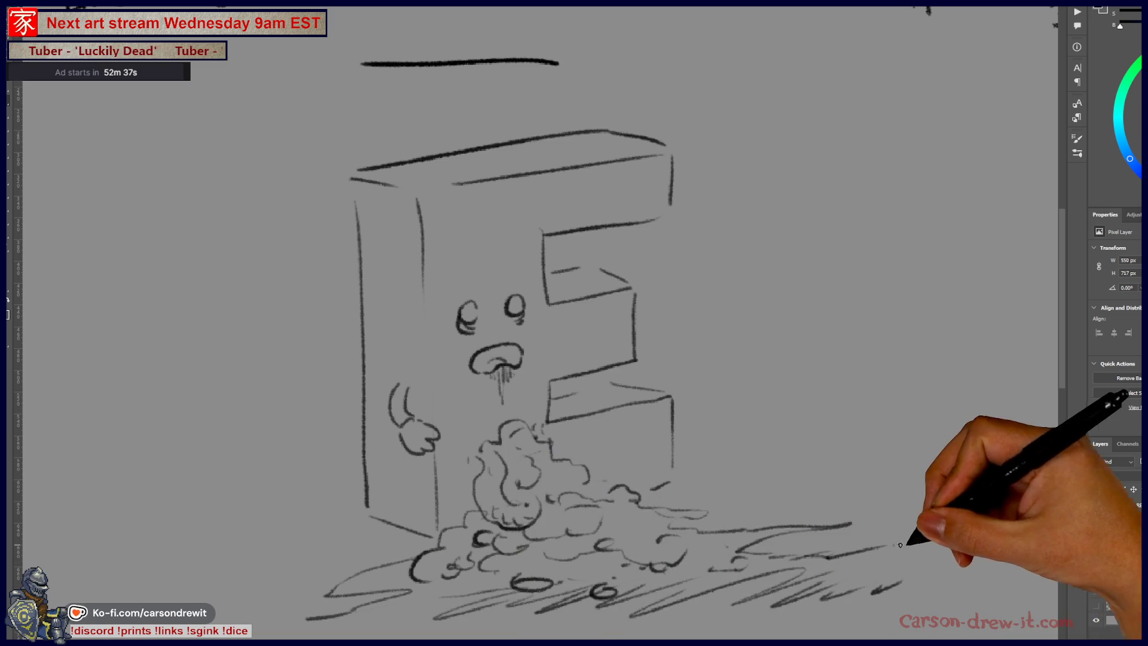
Step: Redraw the eyes, add worried eyebrows, and draw motion lines inside the E's upper arm
drag(473, 313, 462, 326)
mouse_move(521, 299)
mouse_down()
mouse_move(513, 314)
mouse_move(473, 286)
mouse_move(492, 273)
mouse_up()
drag(502, 281, 525, 287)
mouse_move(541, 232)
mouse_down()
mouse_move(625, 225)
mouse_move(548, 305)
mouse_move(580, 268)
mouse_move(568, 326)
mouse_up()
drag(577, 284, 580, 326)
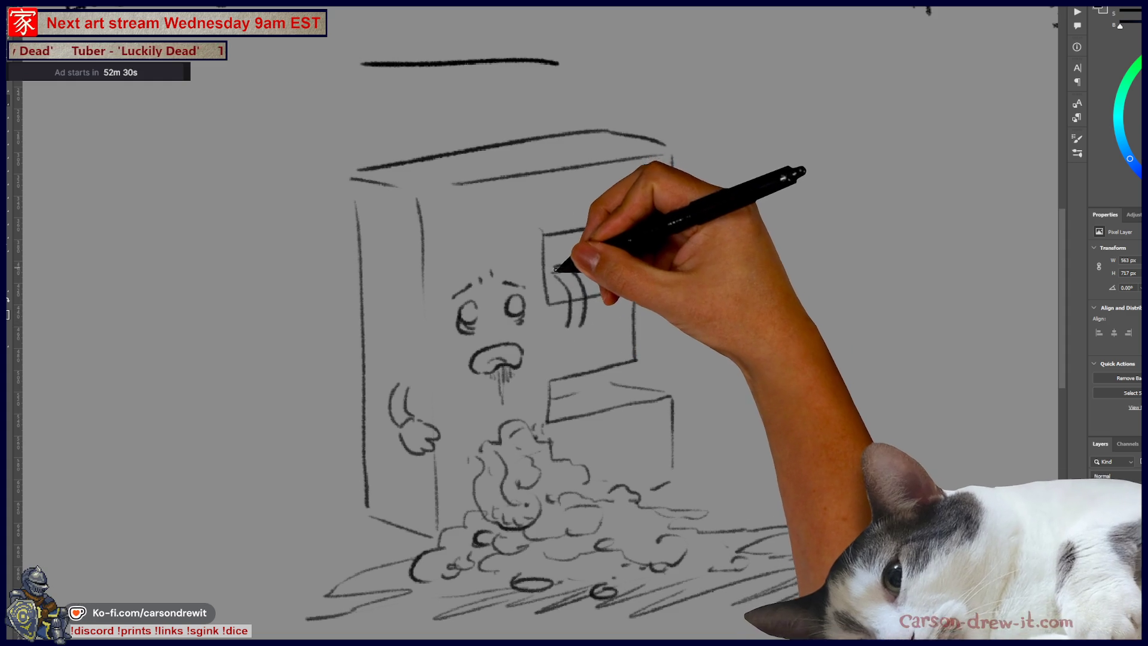
drag(545, 248, 562, 274)
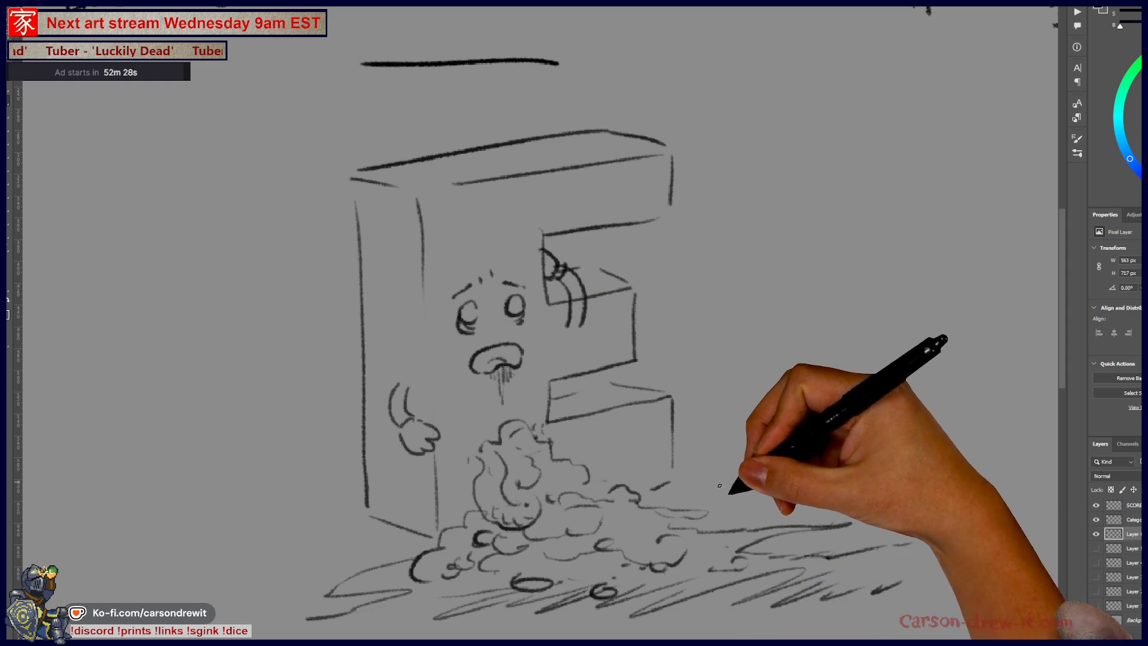
Step: Bring the place and music labels into view and circle the answer blank at the top
drag(719, 528, 703, 507)
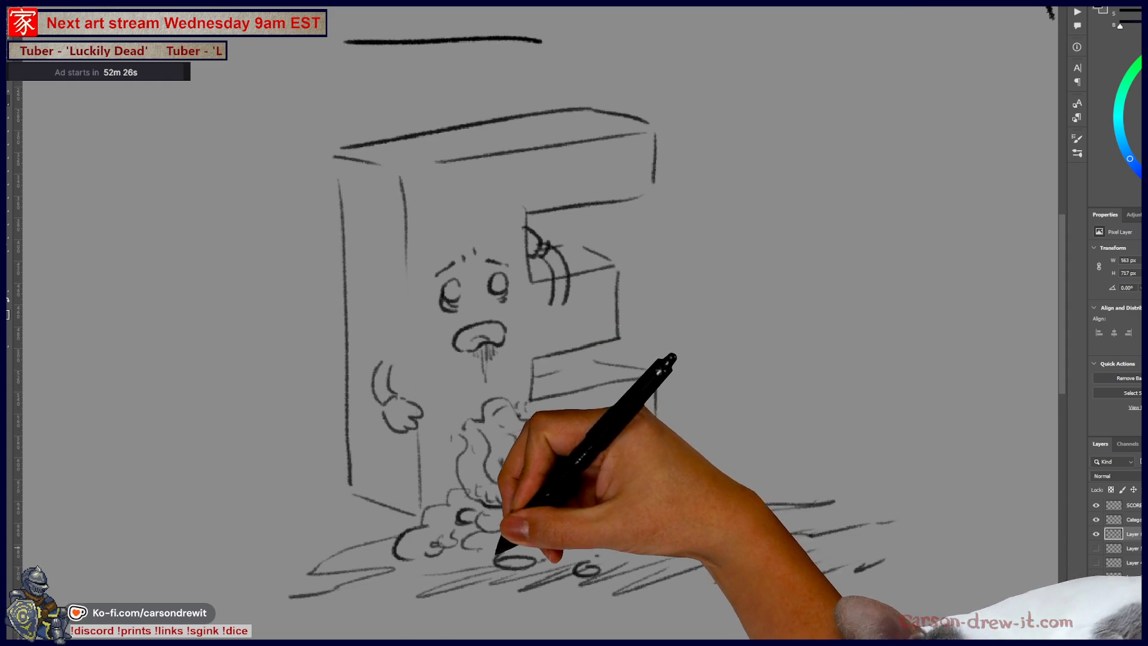
drag(731, 411, 679, 456)
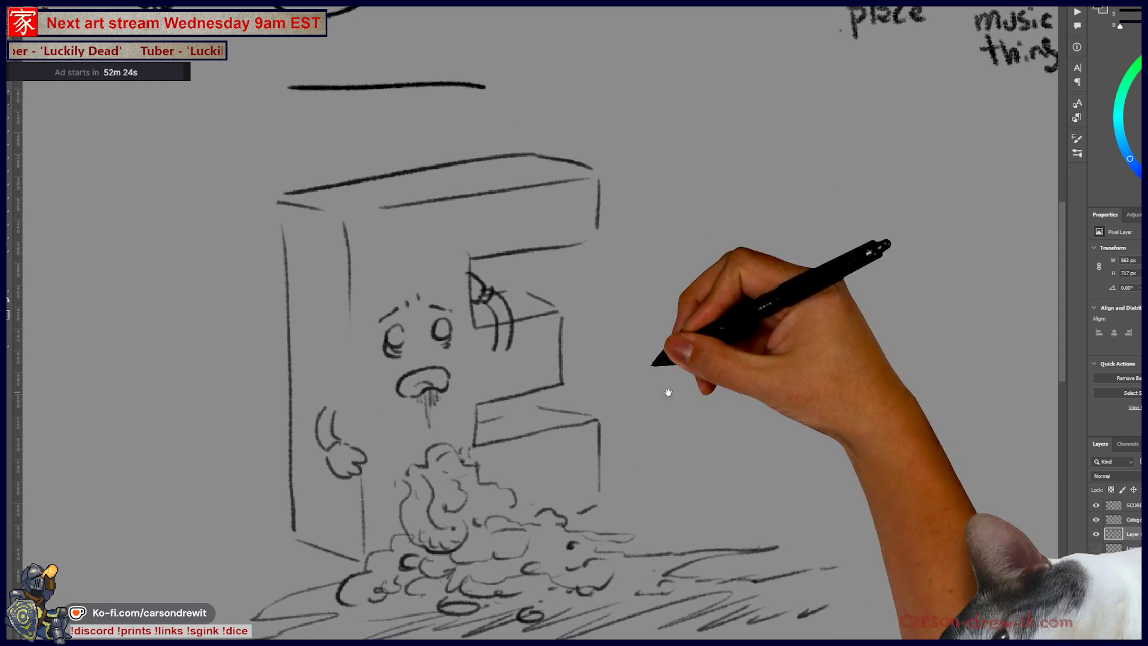
mouse_move(383, 96)
mouse_down()
mouse_move(498, 82)
mouse_move(585, 505)
mouse_up()
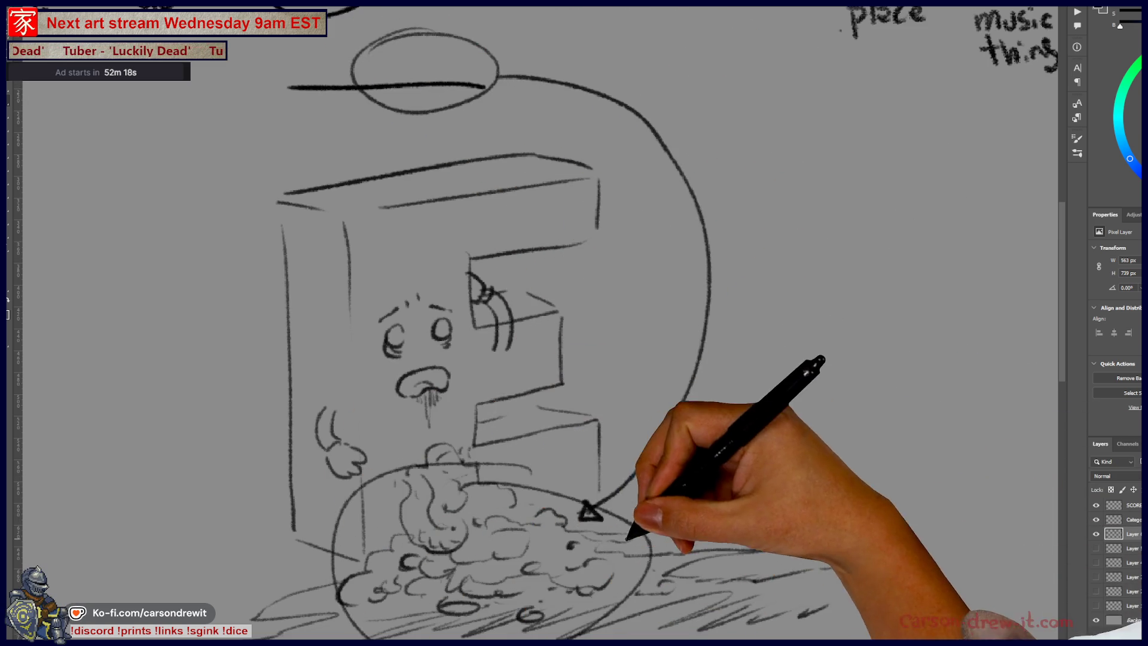
Step: Circle the spill pile with an arrow, then add a second oval on the blank arrowing onto the E
drag(470, 479, 598, 498)
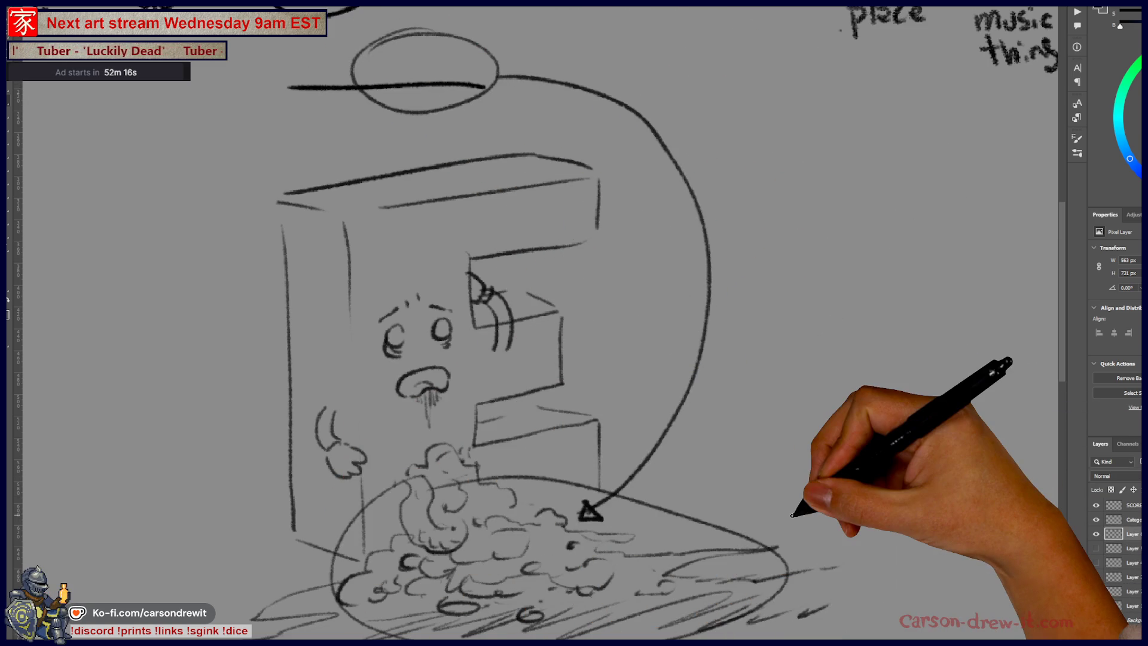
key(ctrl+minus)
drag(801, 502, 873, 498)
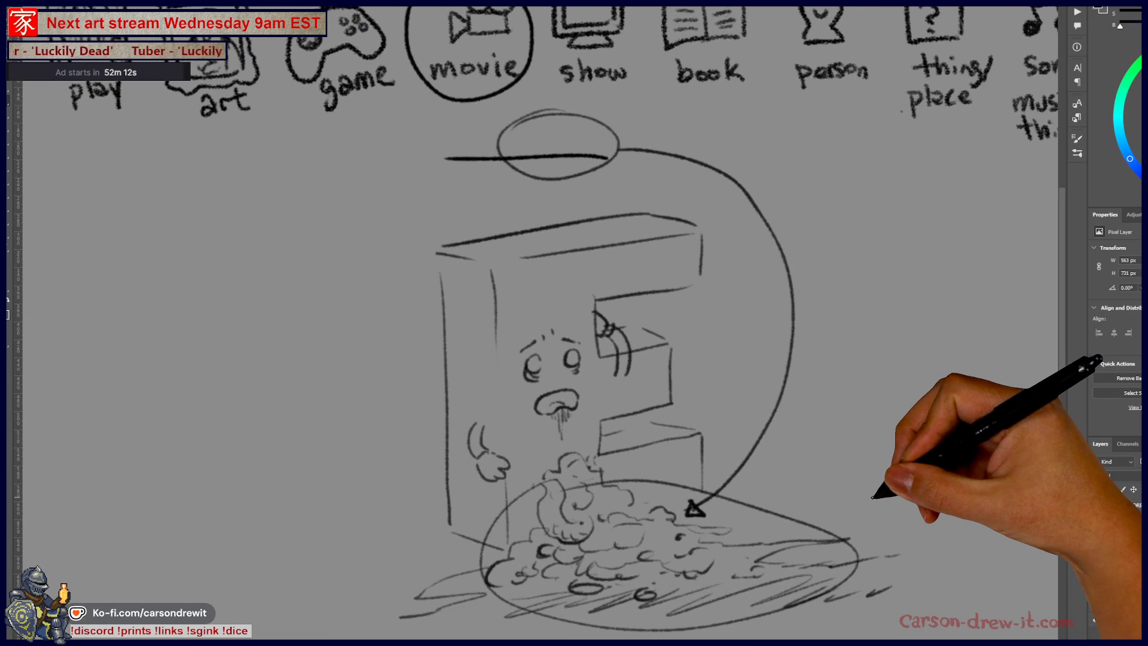
mouse_move(502, 123)
mouse_down()
mouse_move(465, 190)
mouse_move(496, 262)
mouse_up()
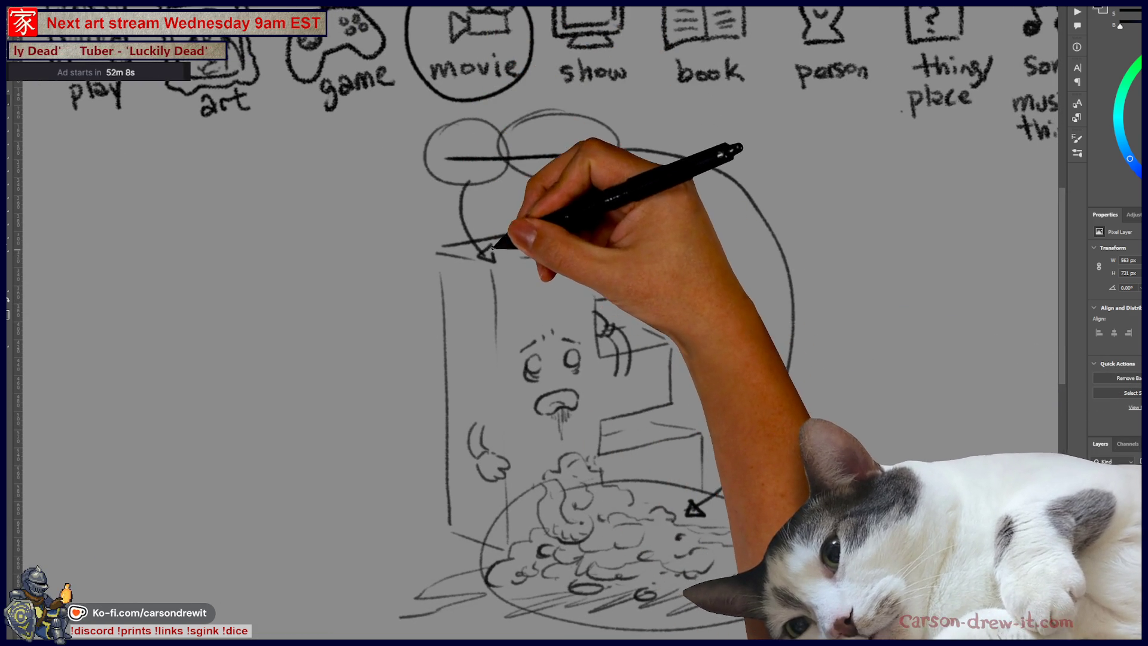
drag(666, 457, 616, 429)
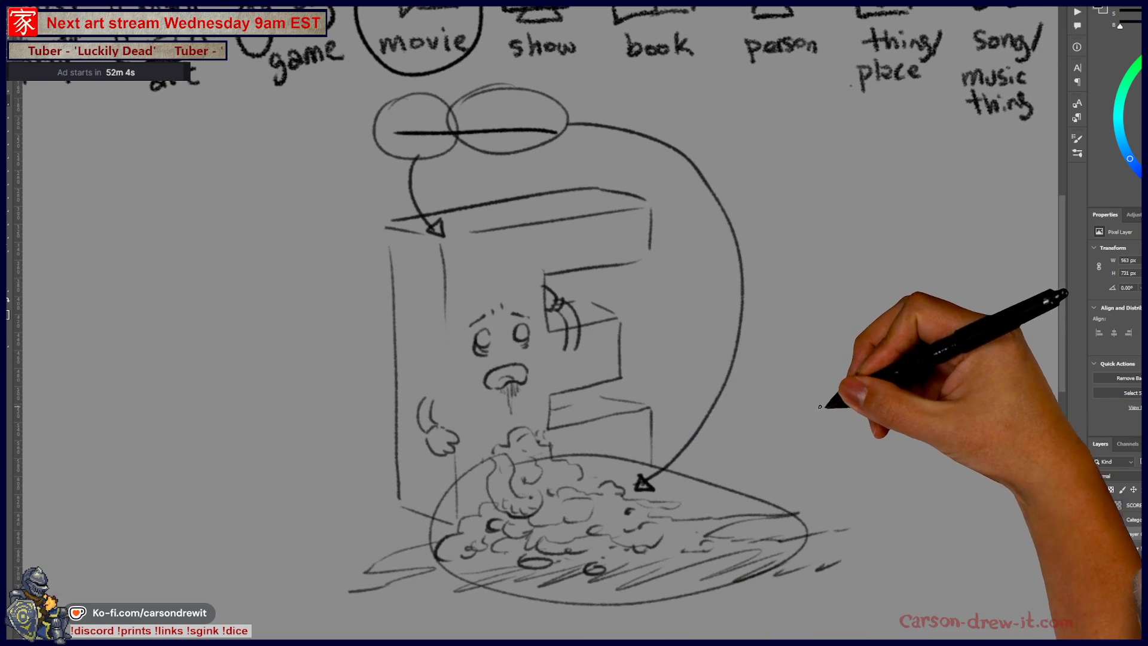
drag(774, 406, 737, 410)
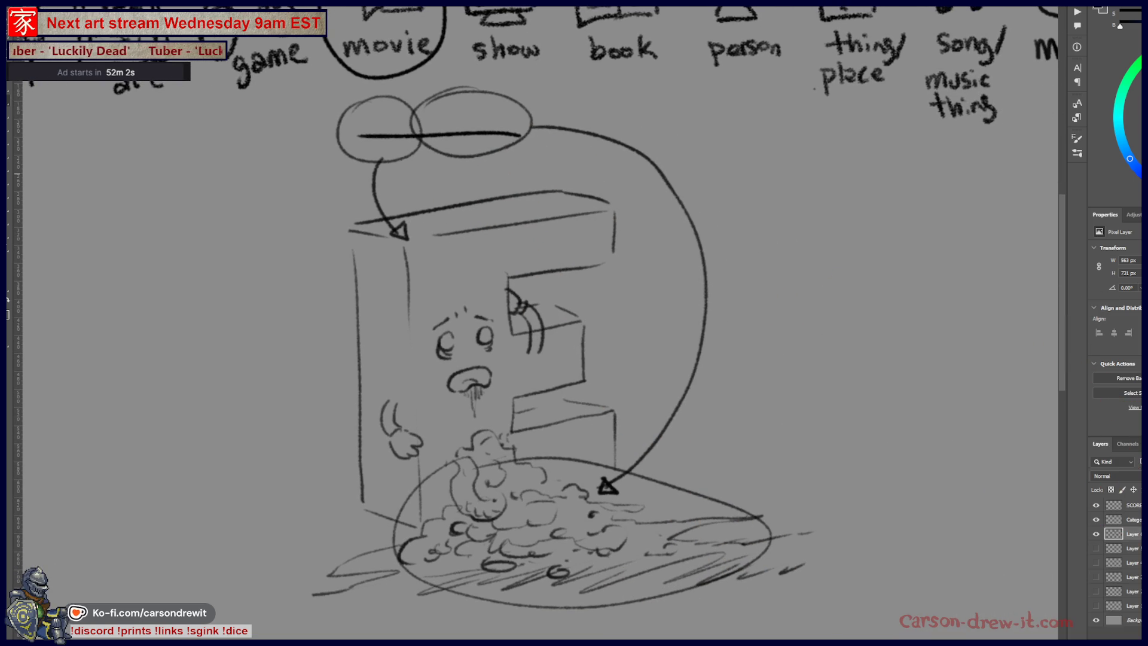
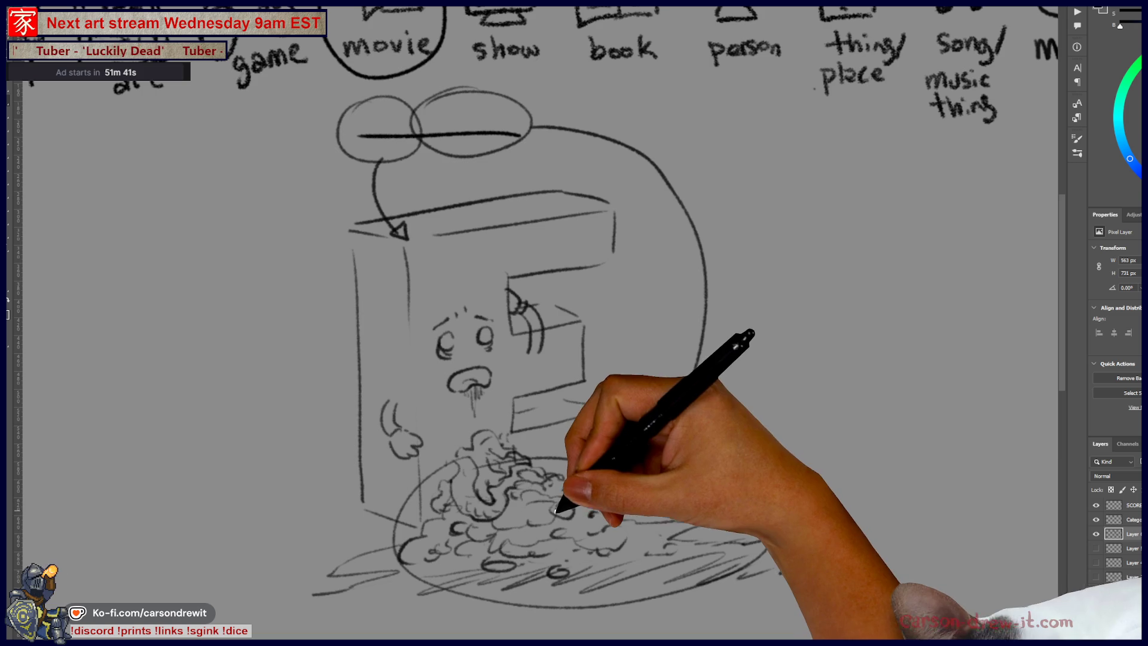
Step: Cap the curve with an arrowhead at the food pile and sketch a startled bald face with an exclamation mark
drag(598, 479, 619, 492)
drag(625, 536, 707, 509)
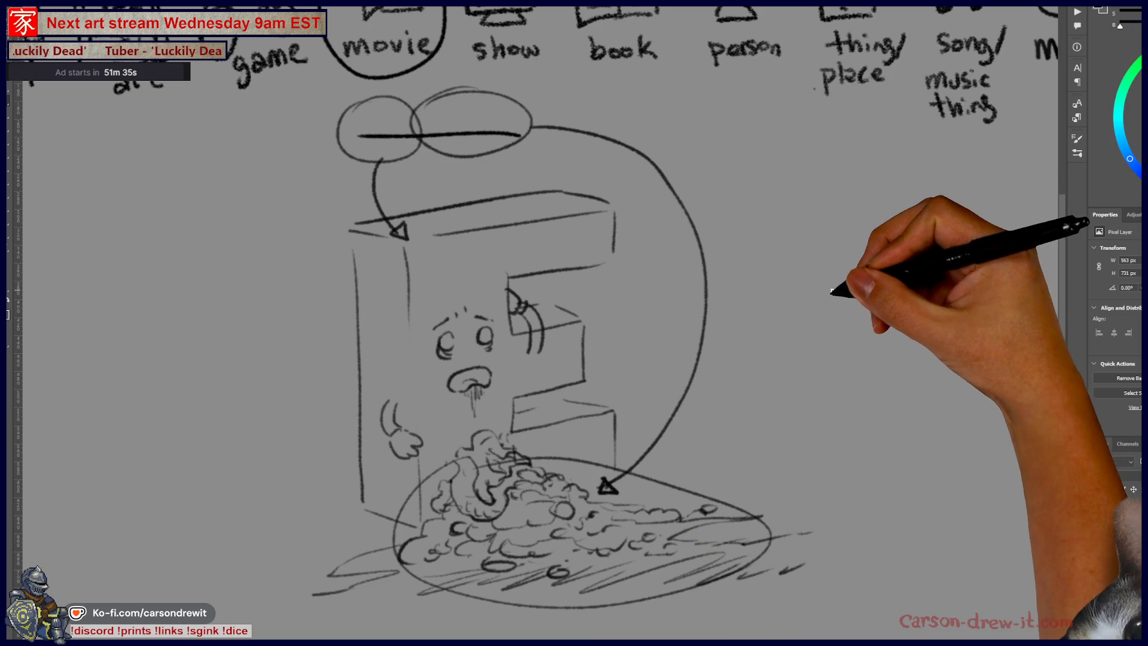
mouse_move(839, 308)
mouse_down()
mouse_move(861, 317)
mouse_move(842, 285)
mouse_move(843, 311)
mouse_up()
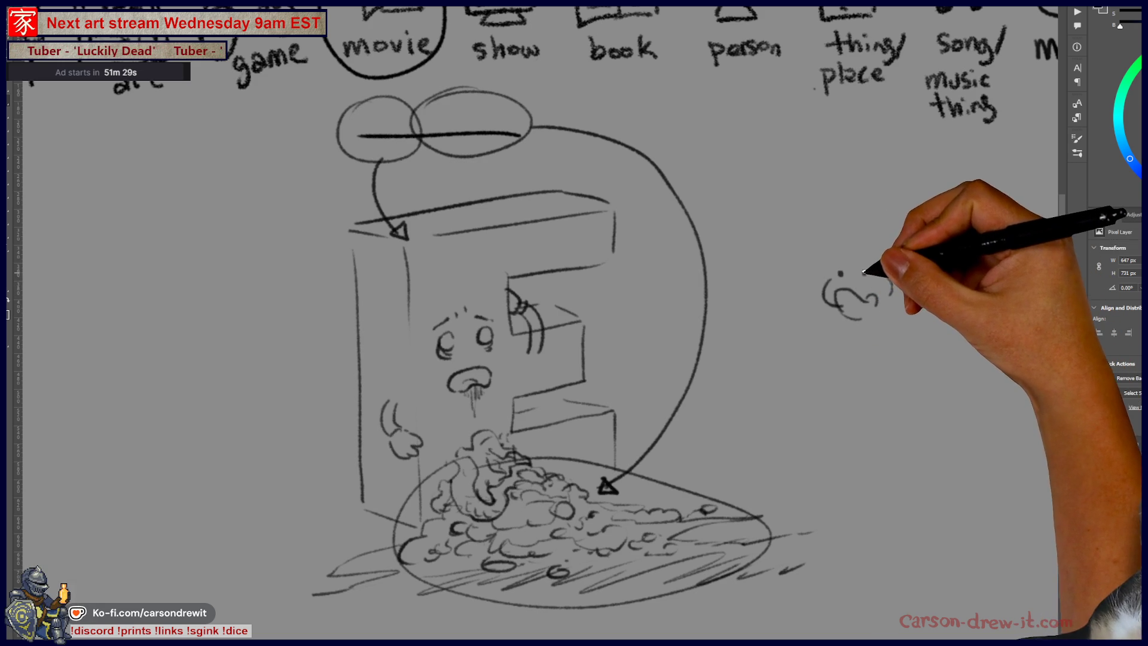
mouse_move(827, 247)
mouse_down()
mouse_move(780, 275)
mouse_move(892, 259)
mouse_move(842, 276)
mouse_up()
drag(863, 269, 894, 269)
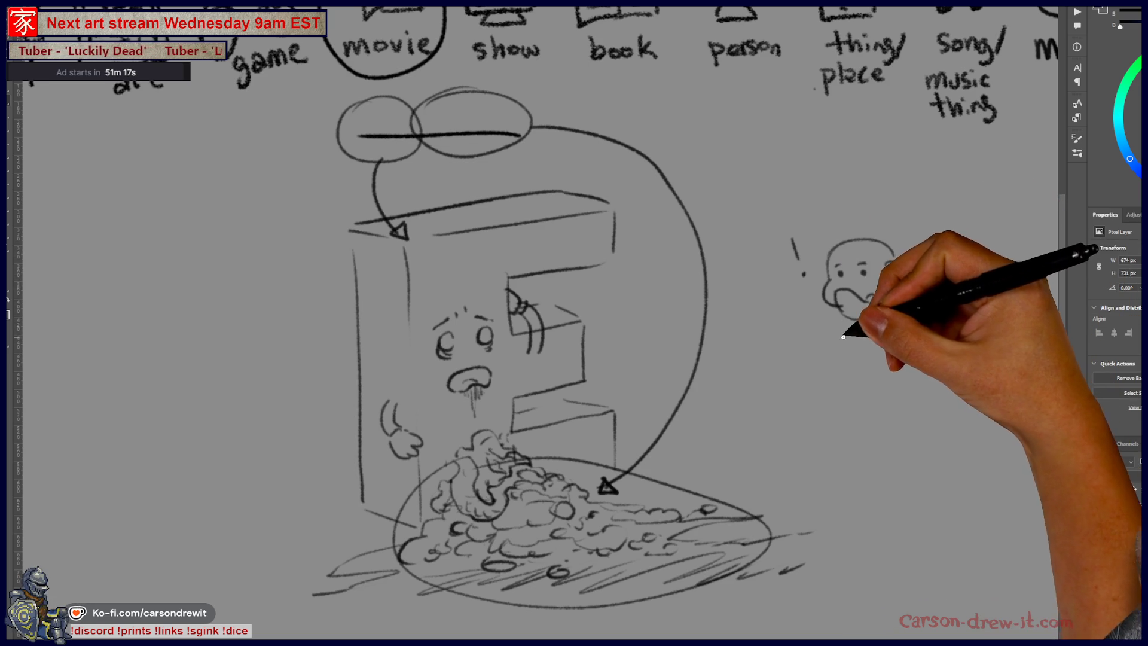
Step: Draw a puffed cheek and beard around the little face
drag(884, 287, 895, 309)
drag(869, 324, 915, 326)
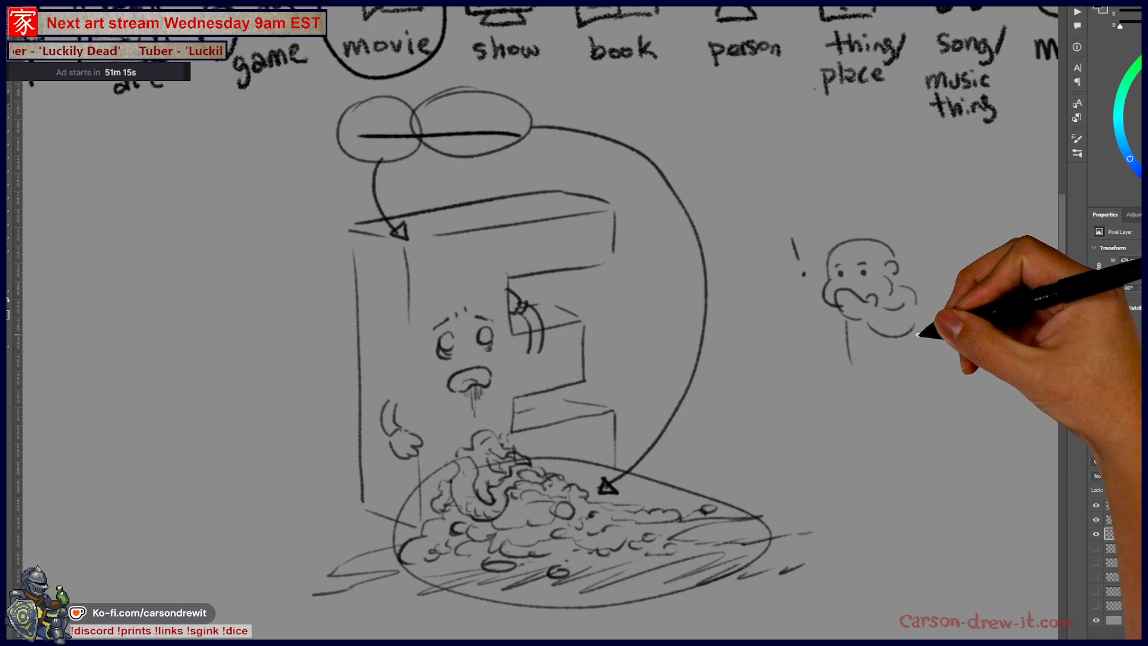
drag(848, 342, 823, 274)
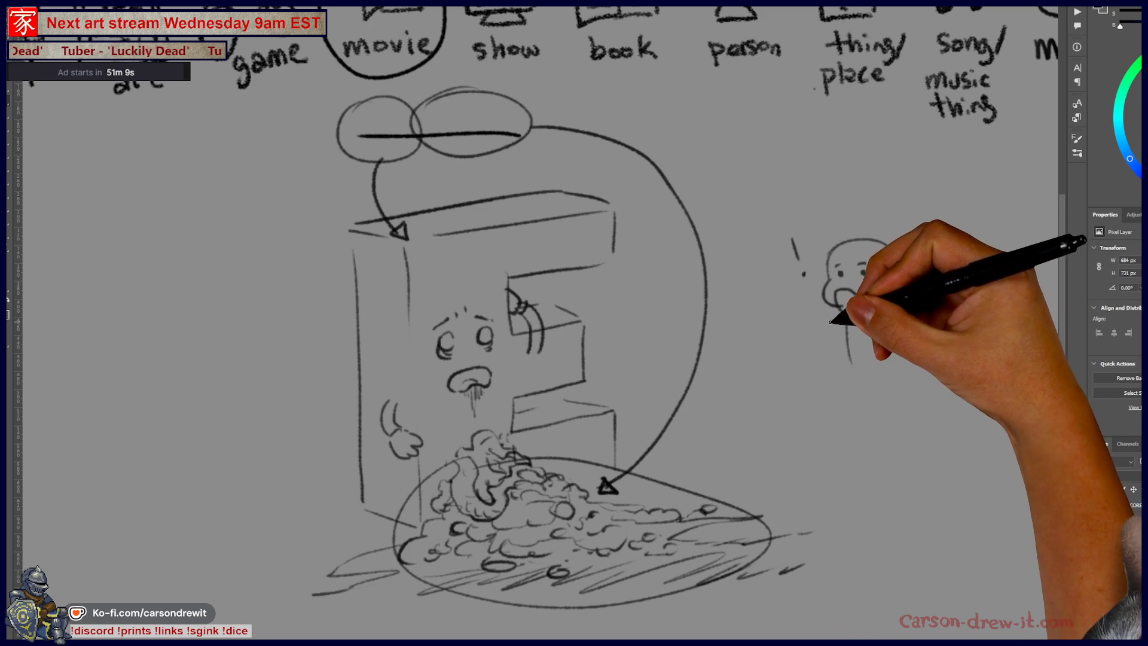
Step: Add the outstretched hand, body and two legs, redrawing the right leg
mouse_move(801, 334)
mouse_down()
mouse_move(777, 348)
mouse_move(921, 375)
mouse_up()
drag(914, 290, 924, 358)
mouse_move(849, 390)
mouse_down()
mouse_move(846, 440)
mouse_move(883, 406)
mouse_up()
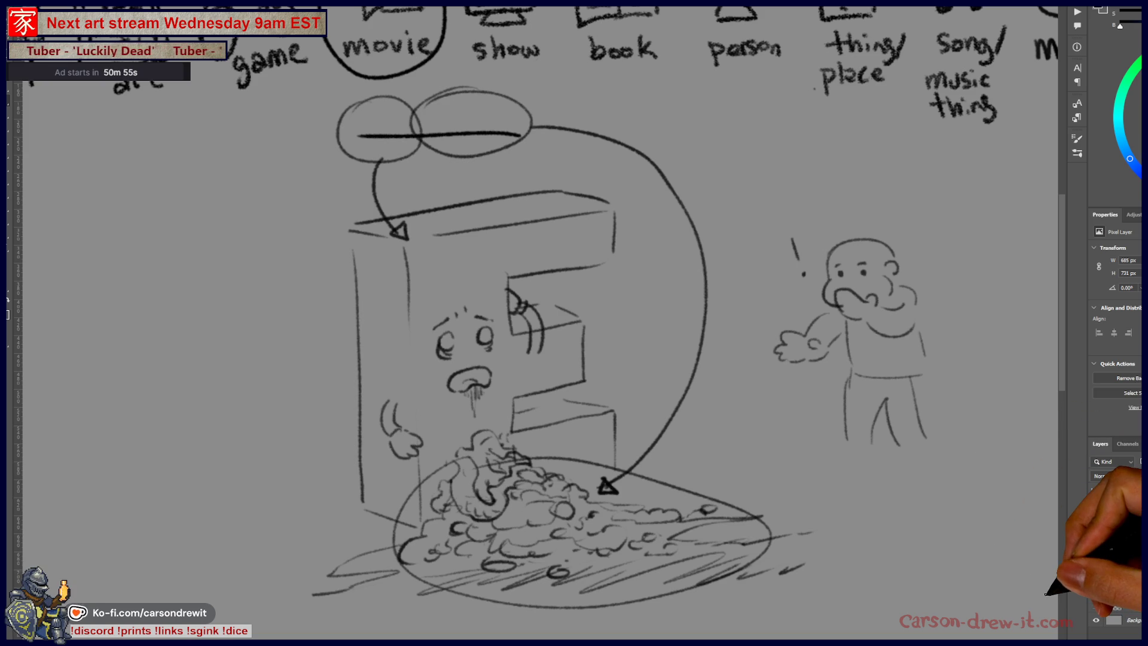
key(ctrl+z)
drag(884, 403, 910, 448)
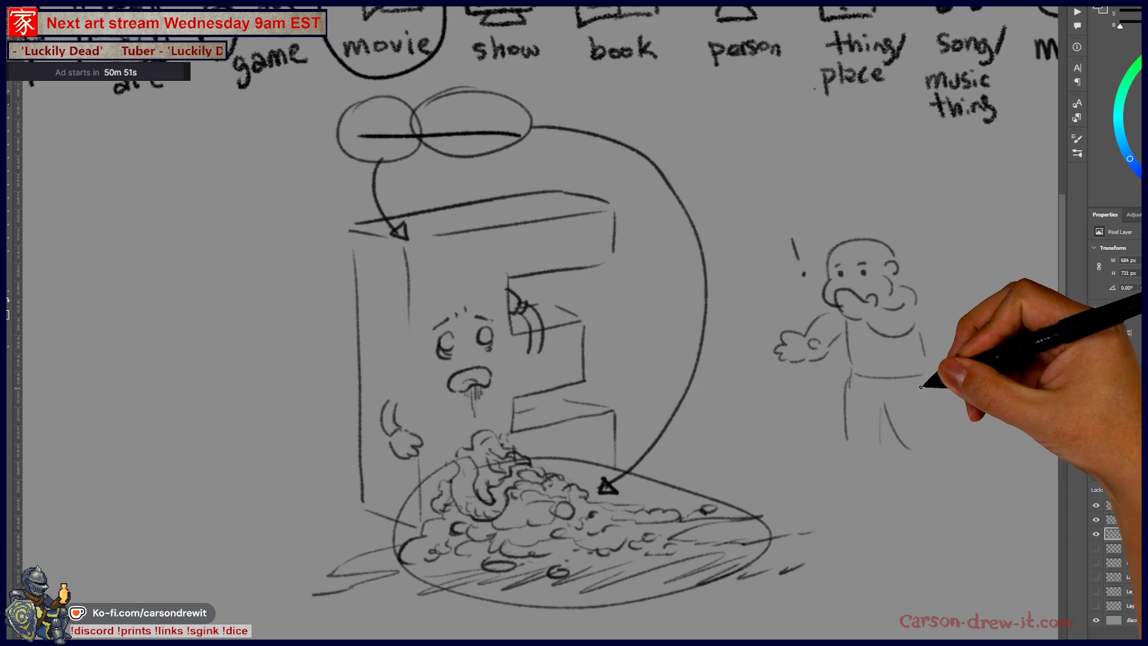
drag(921, 389, 941, 448)
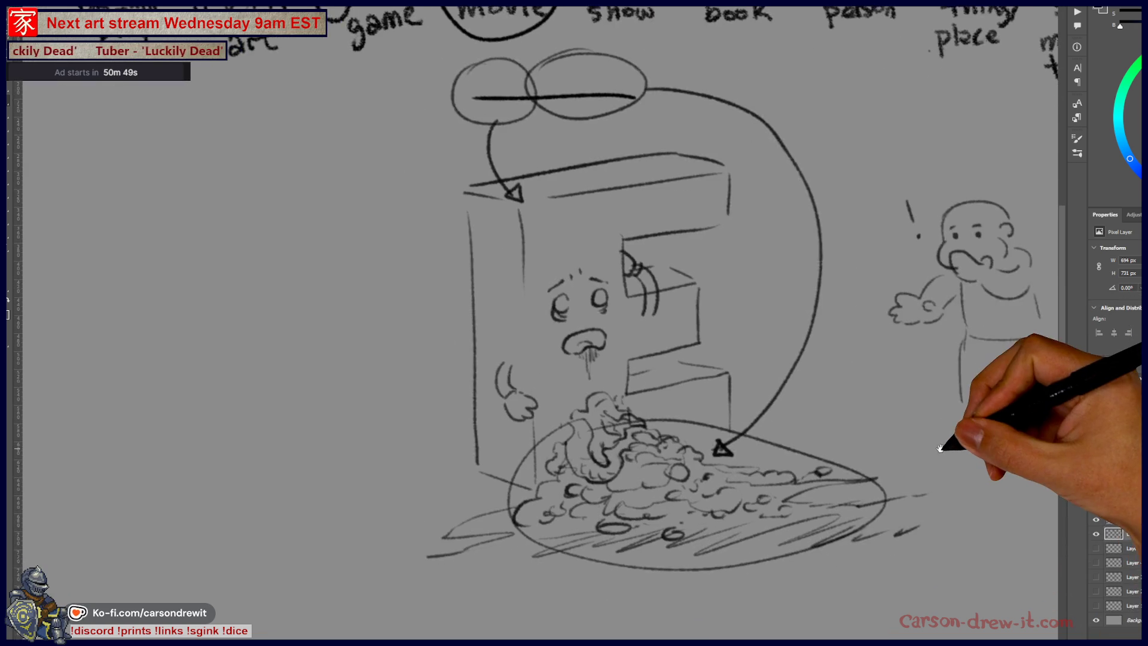
drag(415, 500, 533, 522)
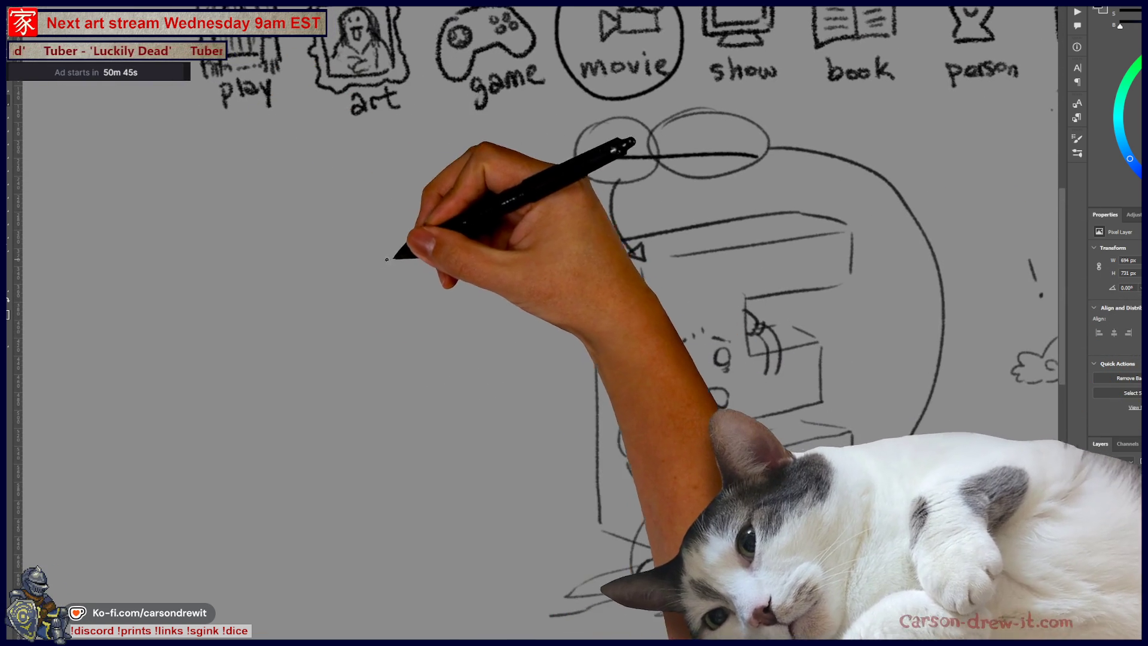
Step: Narrow and reposition the large left arc beside the boxy machine
drag(379, 262, 311, 299)
scroll(310, 299, down, 1)
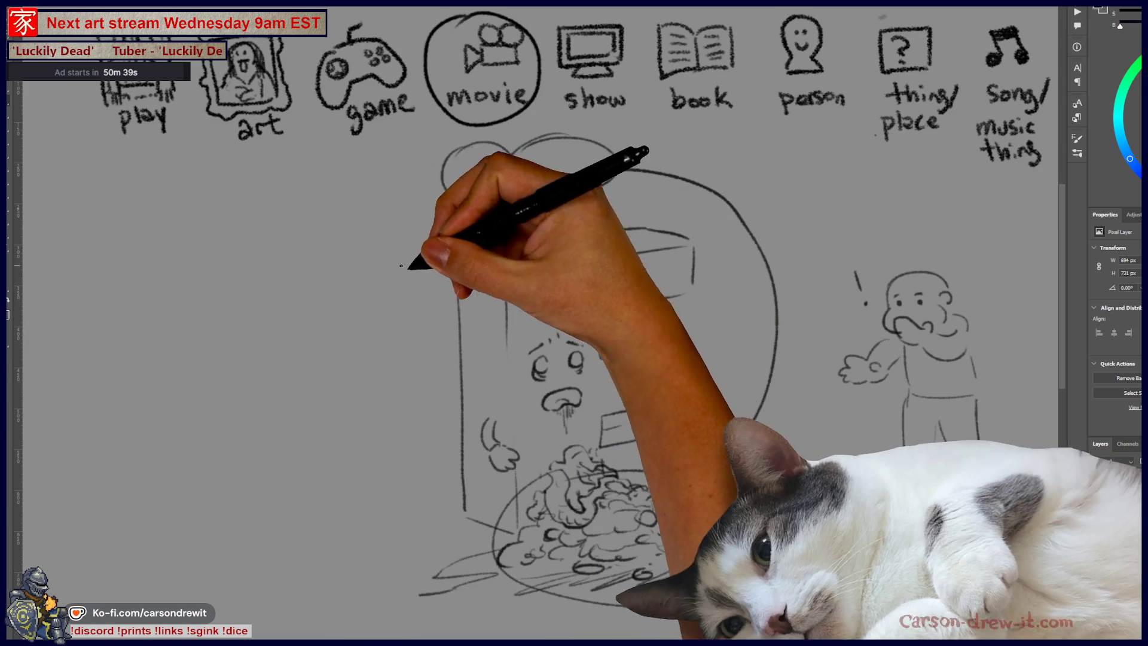
drag(454, 287, 459, 274)
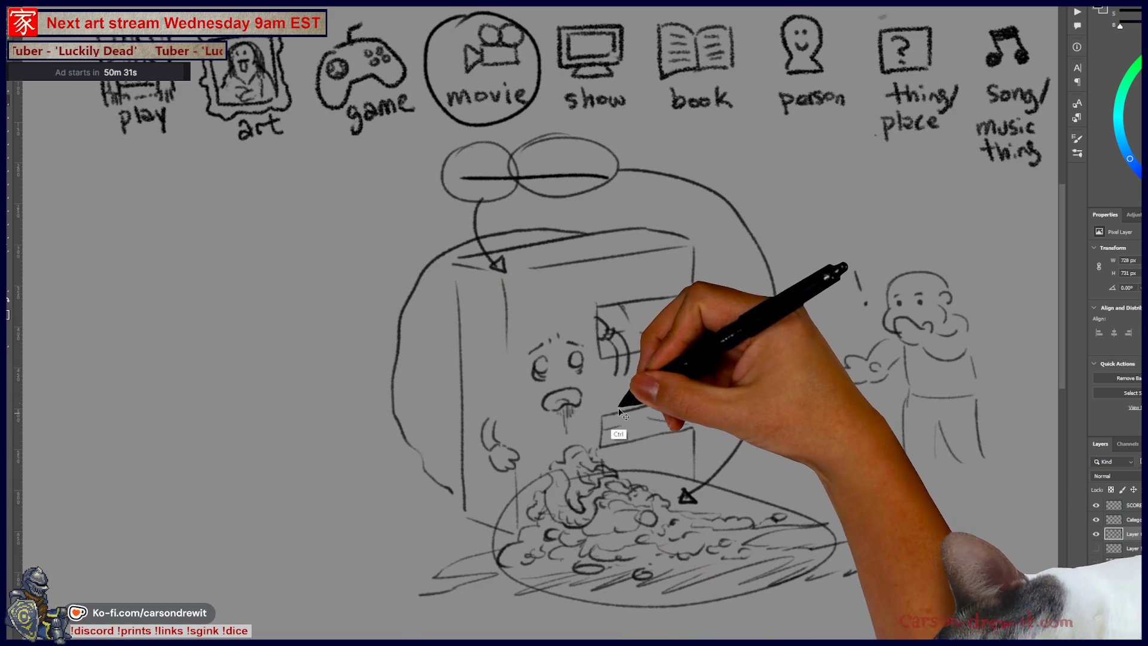
drag(607, 428, 512, 260)
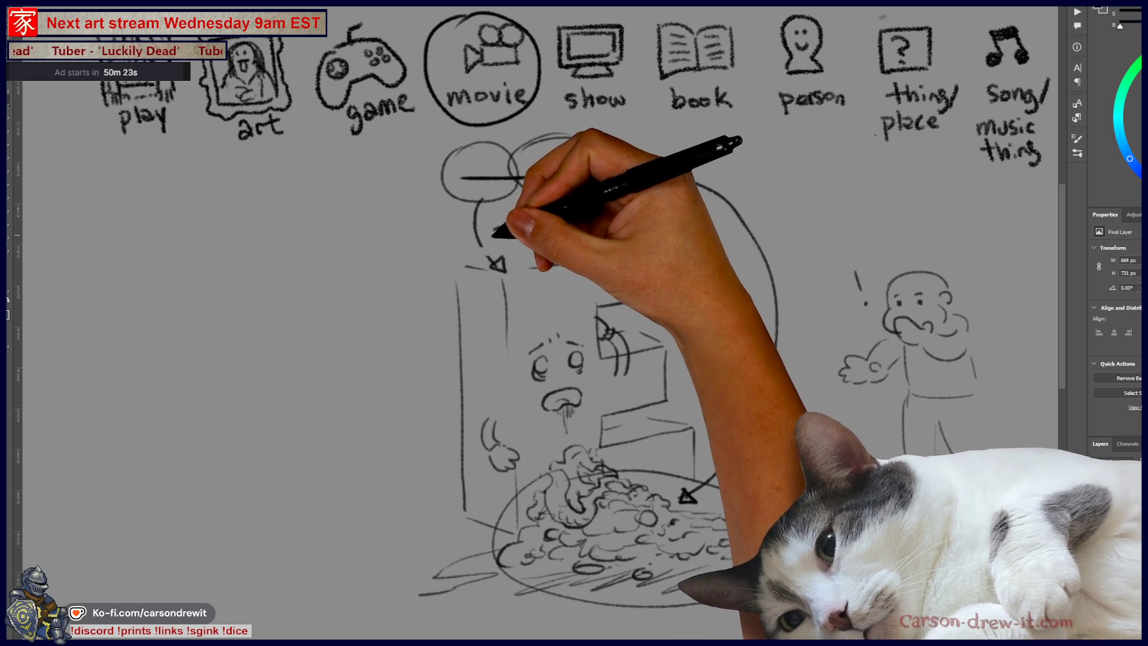
Step: Redraw the machine's left outline with a small face, door arc and lower curves
drag(500, 231, 450, 453)
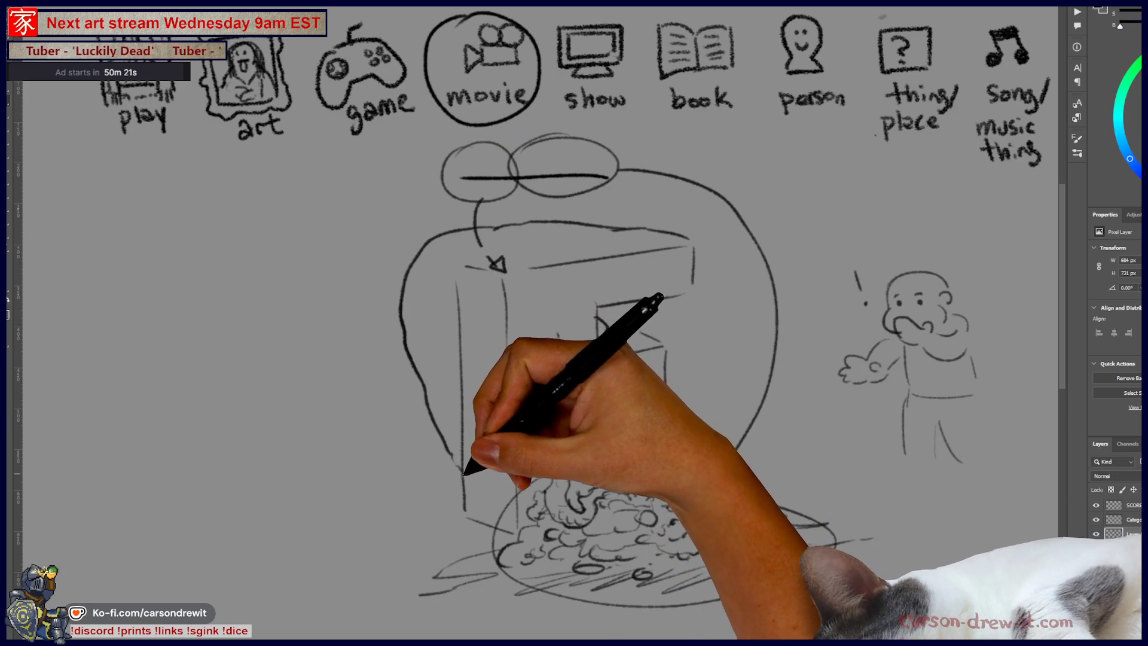
drag(597, 317, 619, 353)
drag(535, 347, 579, 366)
mouse_move(491, 418)
mouse_down()
mouse_move(485, 455)
mouse_move(511, 464)
mouse_up()
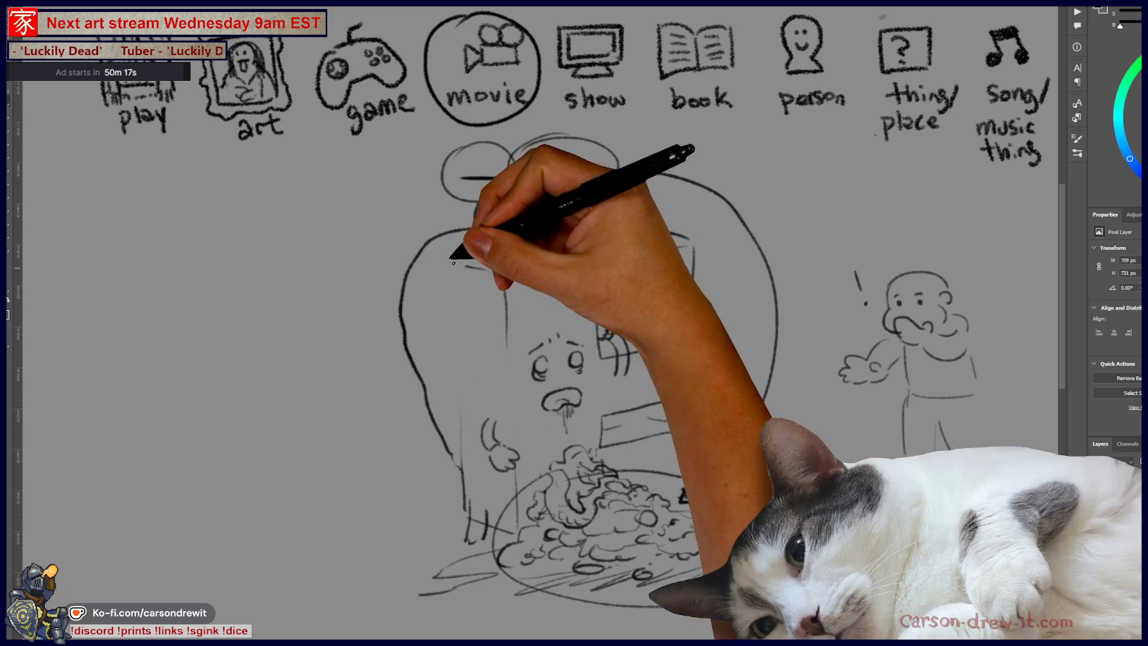
drag(464, 462, 546, 419)
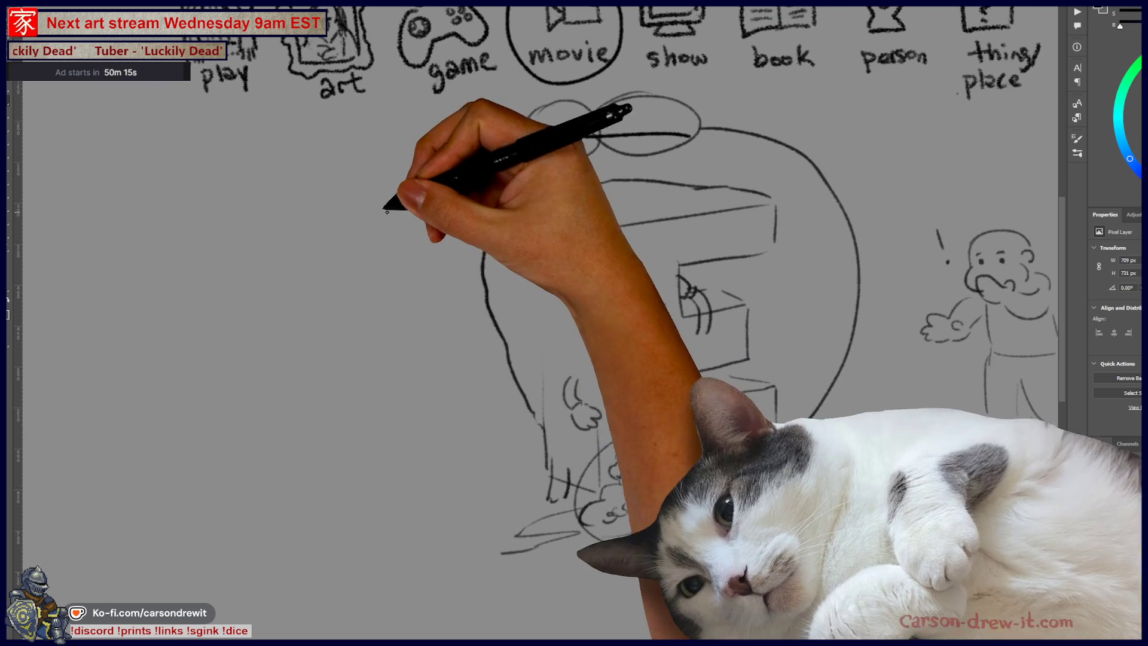
drag(703, 313, 728, 323)
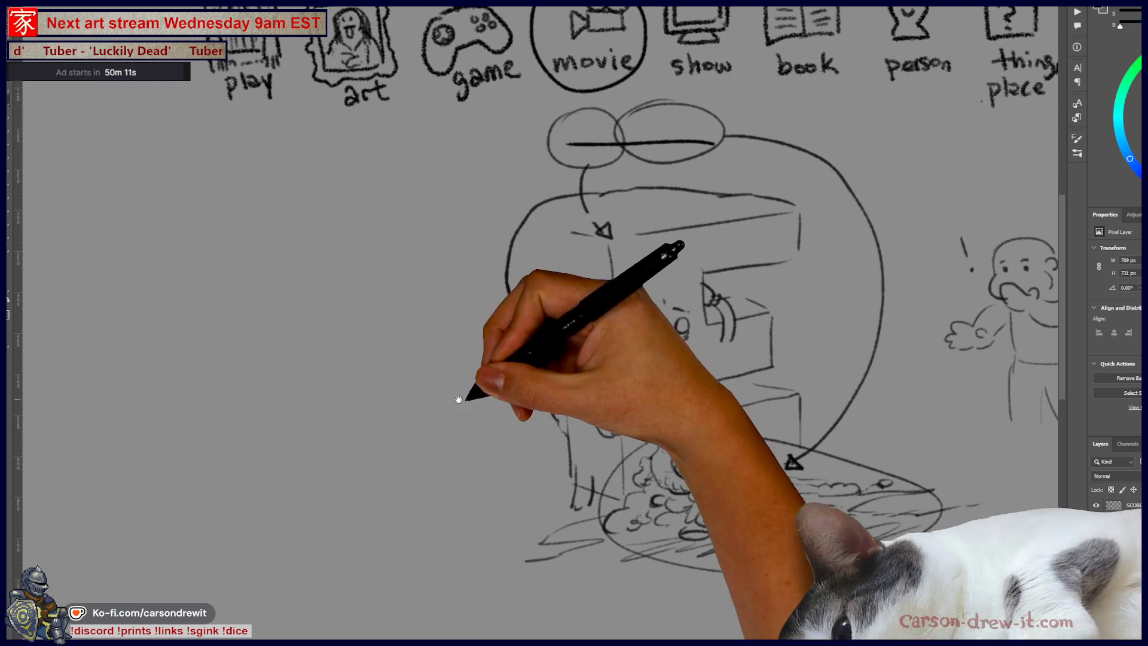
Step: Start a new round head in the empty area on the left
drag(446, 274, 374, 261)
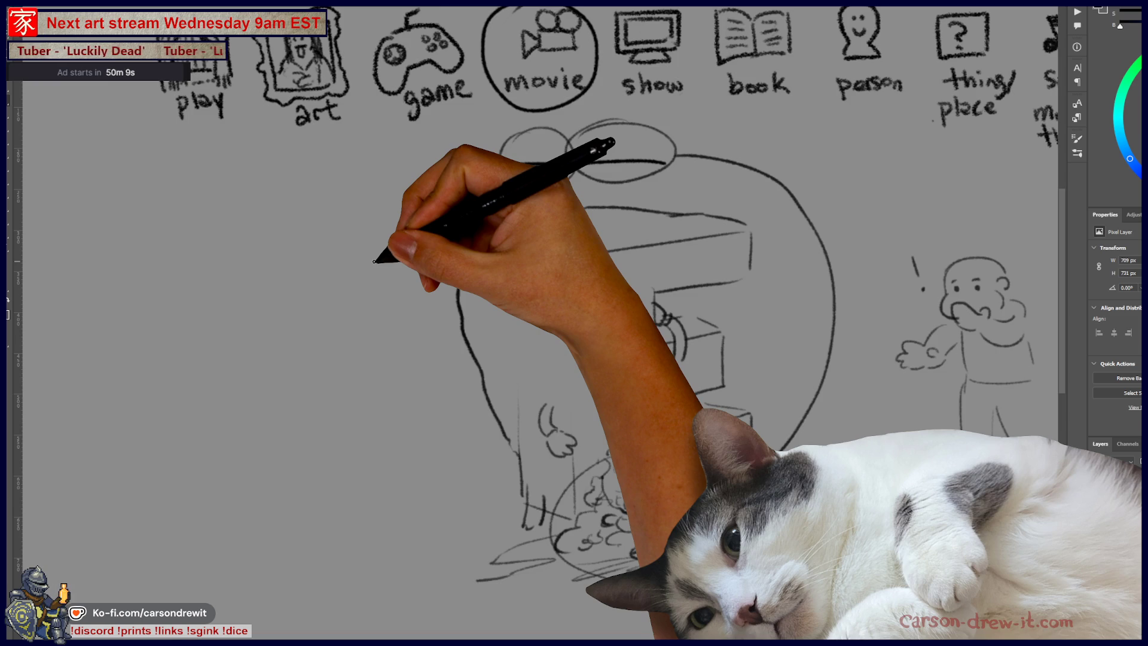
scroll(374, 261, down, 2)
mouse_move(287, 245)
mouse_down()
mouse_move(339, 244)
mouse_move(328, 253)
mouse_up()
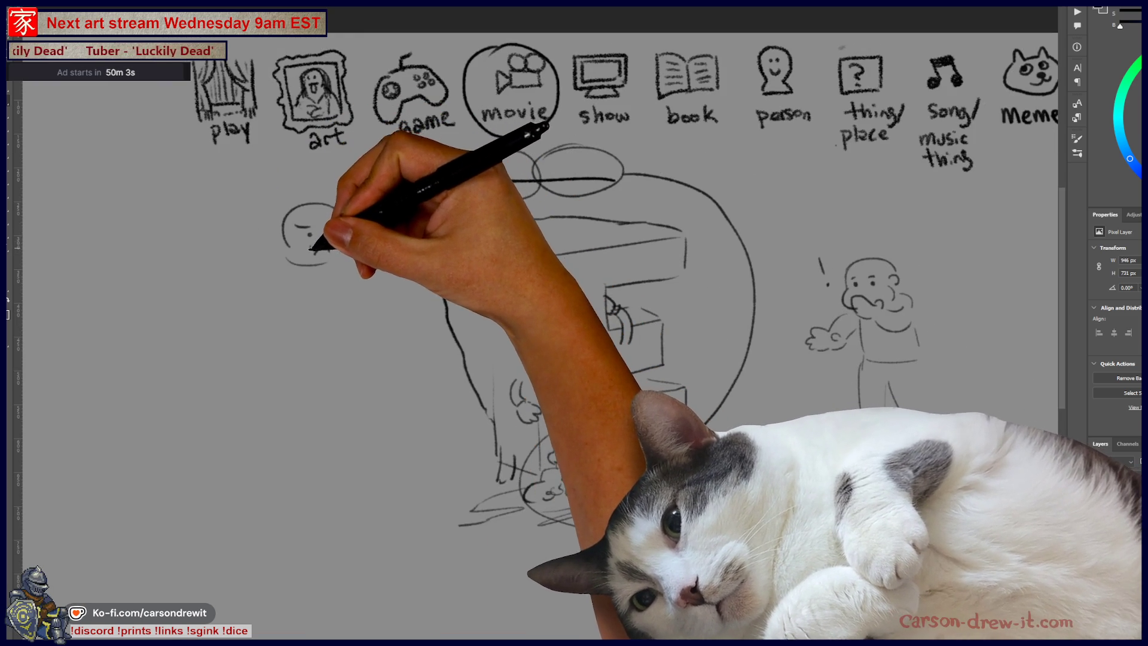
Step: Give the new girl scribbled hair, pigtail buns, body sides and legs left of the machine
drag(263, 221, 281, 238)
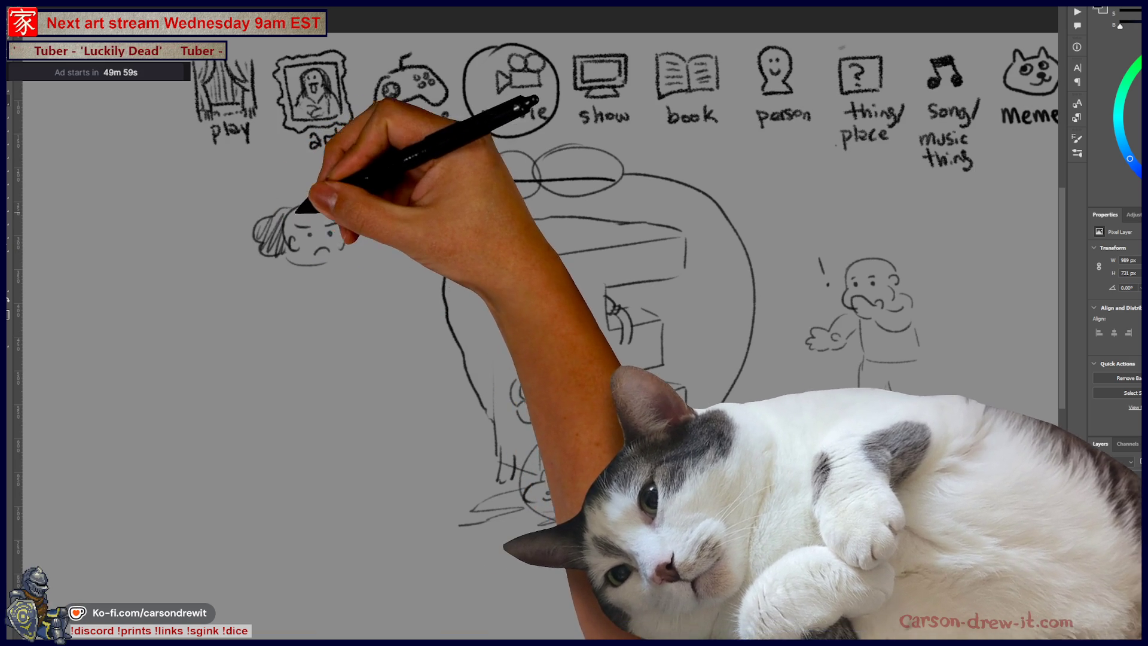
drag(358, 229, 361, 244)
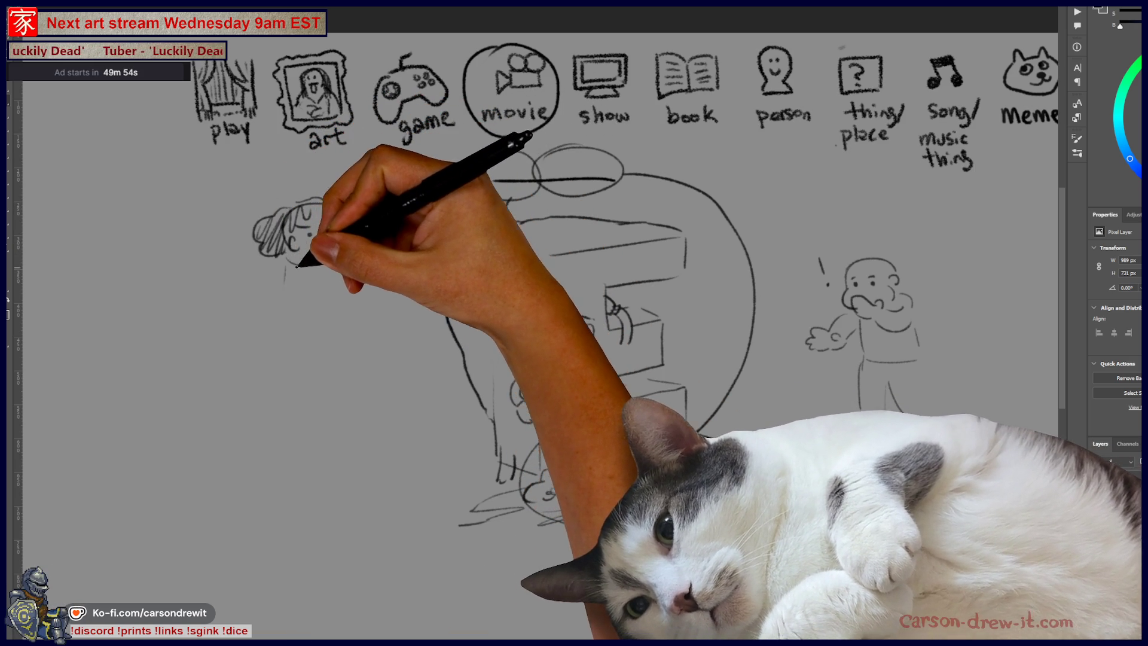
drag(284, 267, 292, 408)
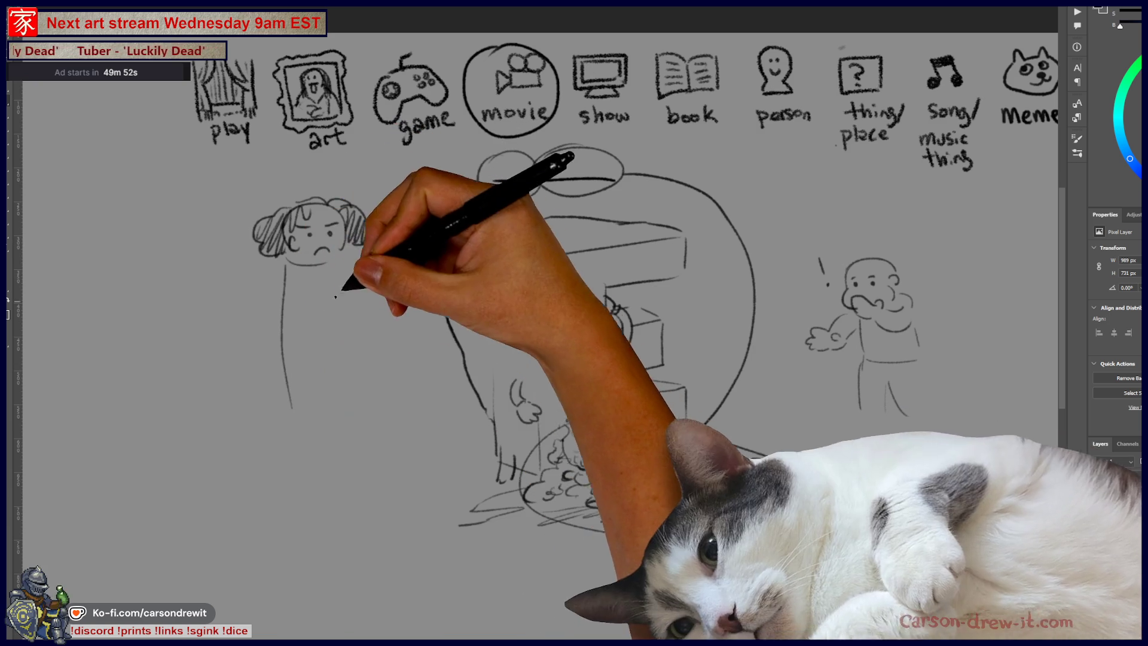
drag(347, 284, 351, 406)
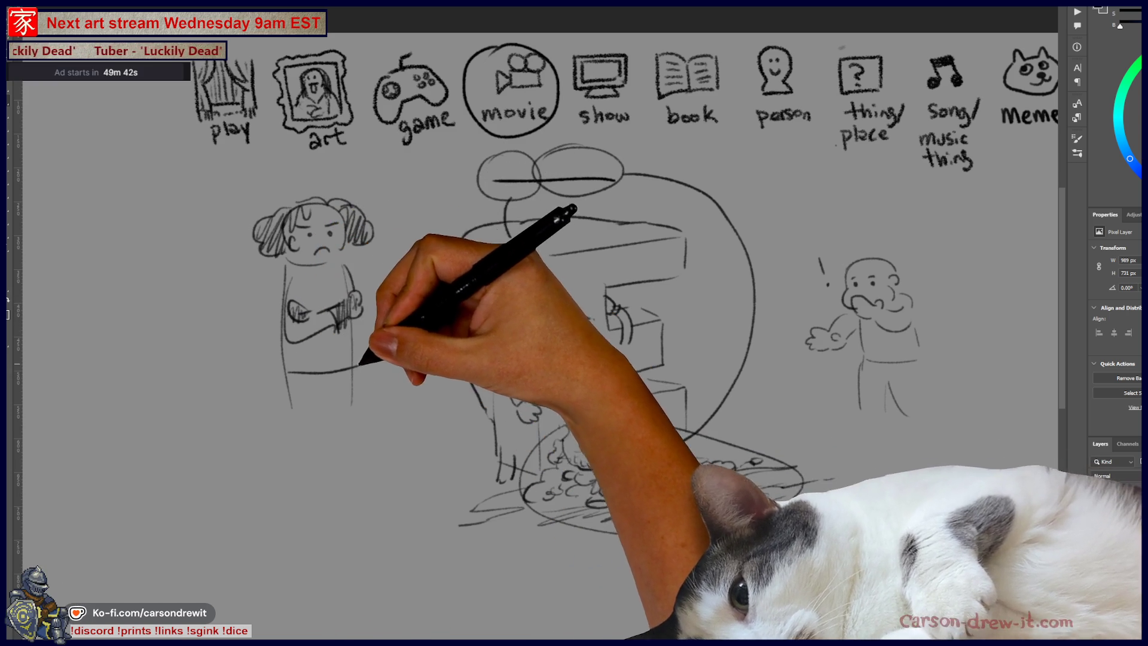
drag(295, 381, 323, 476)
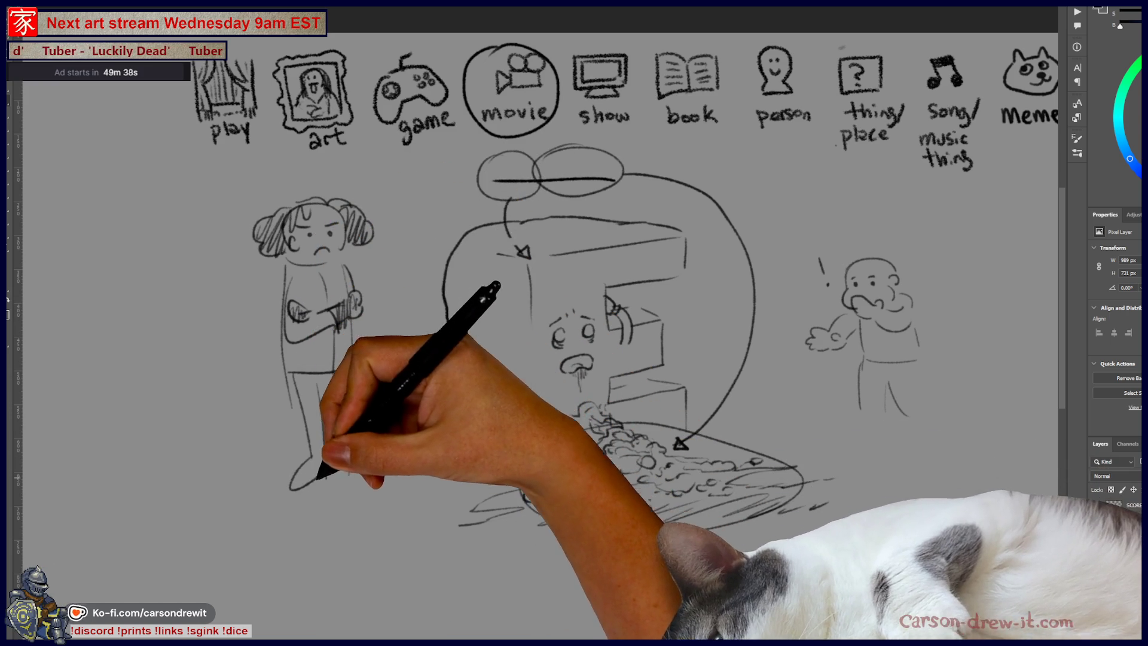
drag(479, 299, 589, 314)
Step: Sketch floor lines and a bench across the lower left of the scene
drag(281, 418, 335, 408)
drag(267, 453, 526, 359)
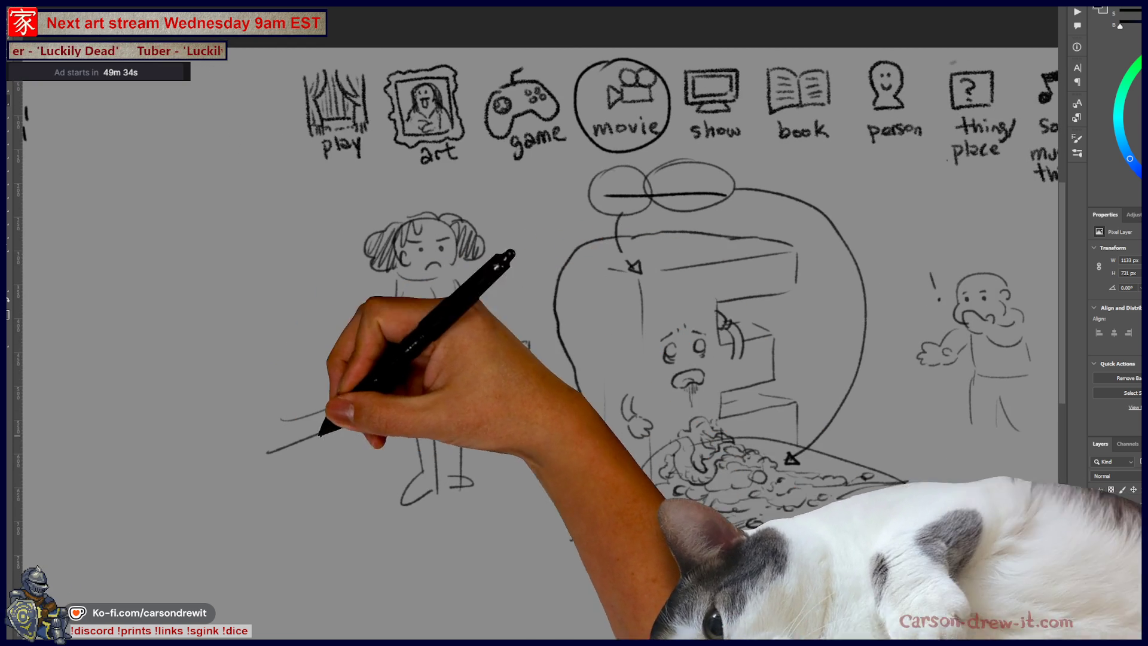
drag(413, 356, 529, 344)
drag(400, 326, 473, 317)
drag(96, 417, 222, 437)
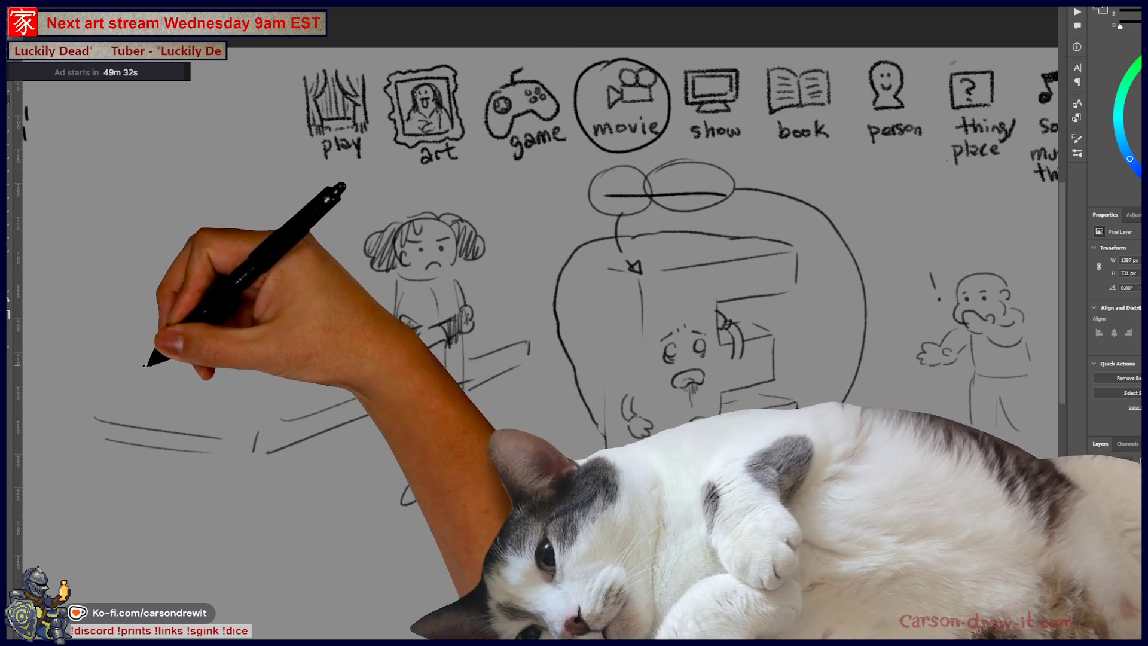
Step: Draw the lying figure's head with closed eyes, chin, shoulder and an arc above
mouse_move(152, 320)
mouse_down()
mouse_move(111, 392)
mouse_move(182, 397)
mouse_move(179, 368)
mouse_move(236, 320)
mouse_move(206, 395)
mouse_up()
mouse_move(242, 326)
mouse_down()
mouse_move(251, 375)
mouse_move(255, 366)
mouse_up()
drag(186, 338, 240, 319)
drag(260, 379, 366, 357)
drag(287, 338, 343, 322)
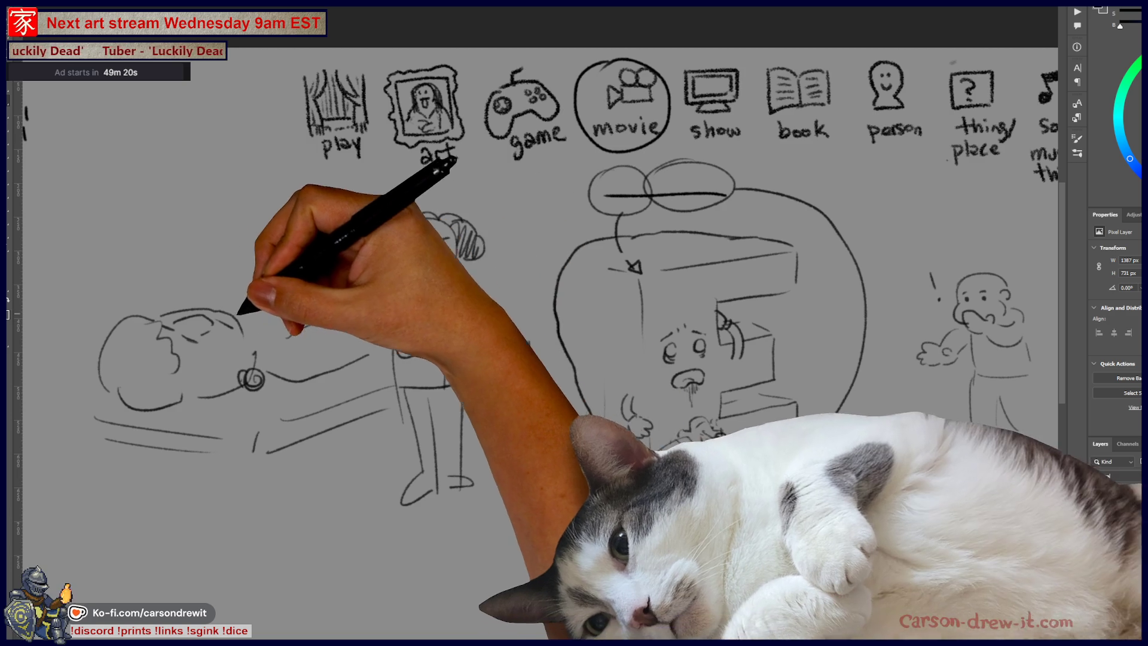
mouse_move(192, 305)
mouse_down()
mouse_move(314, 274)
mouse_move(328, 286)
mouse_up()
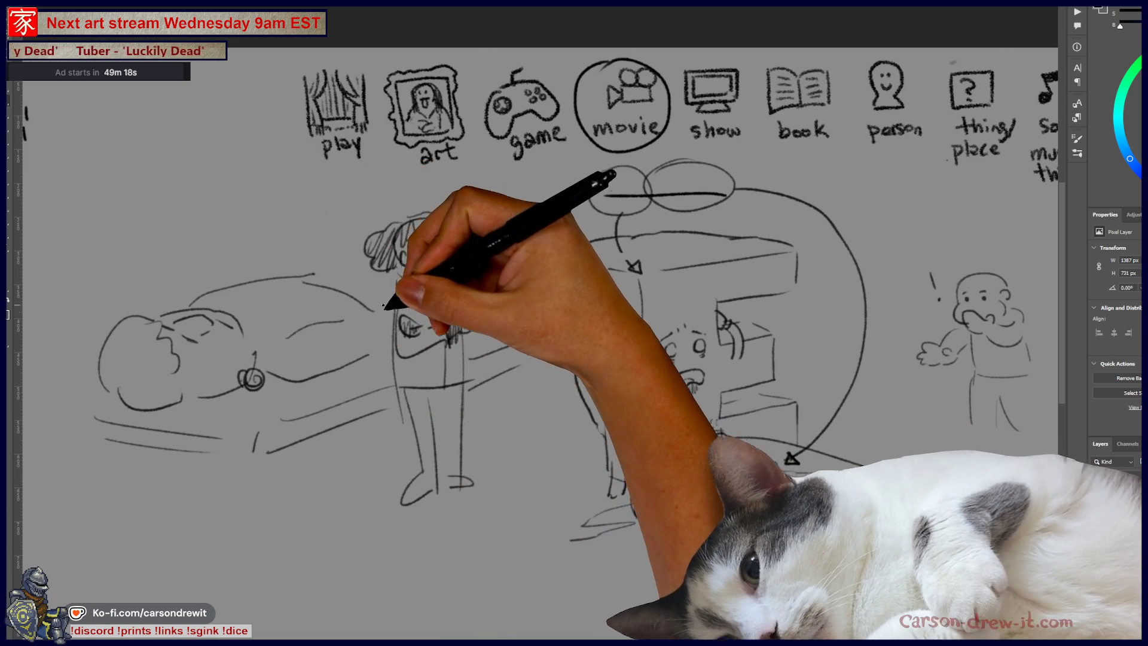
Step: Add a curve beside the girl's arms and hatch the lying figure's chest
drag(476, 326, 505, 294)
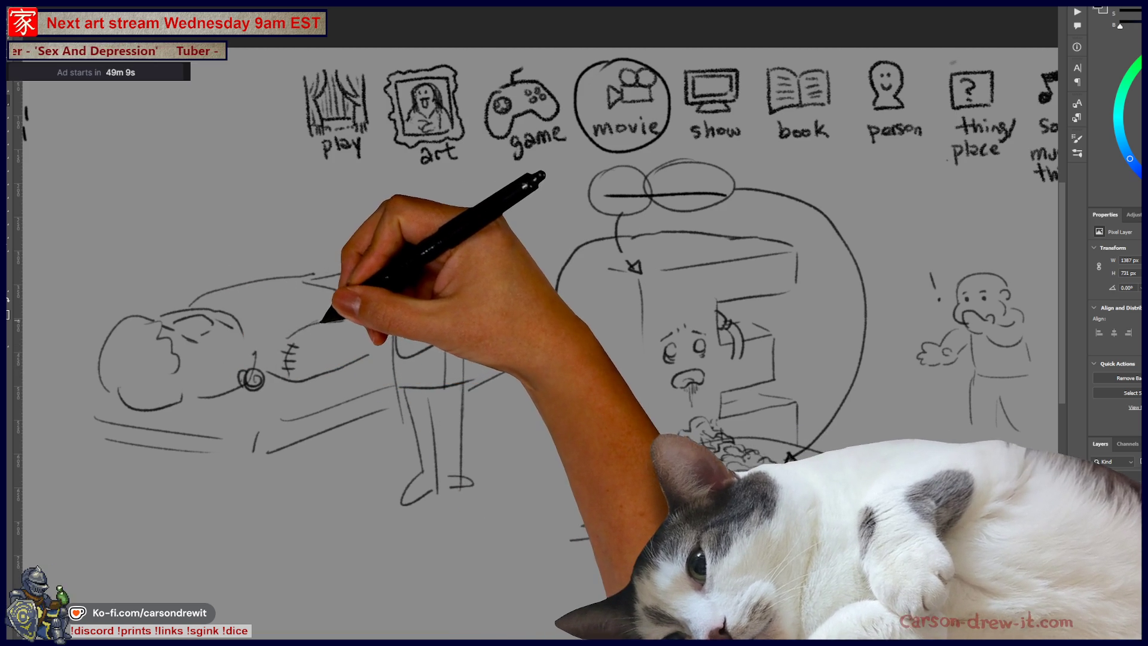
mouse_move(293, 320)
mouse_down()
mouse_move(267, 293)
mouse_move(346, 287)
mouse_up()
scroll(419, 358, right, 3)
scroll(467, 457, down, 3)
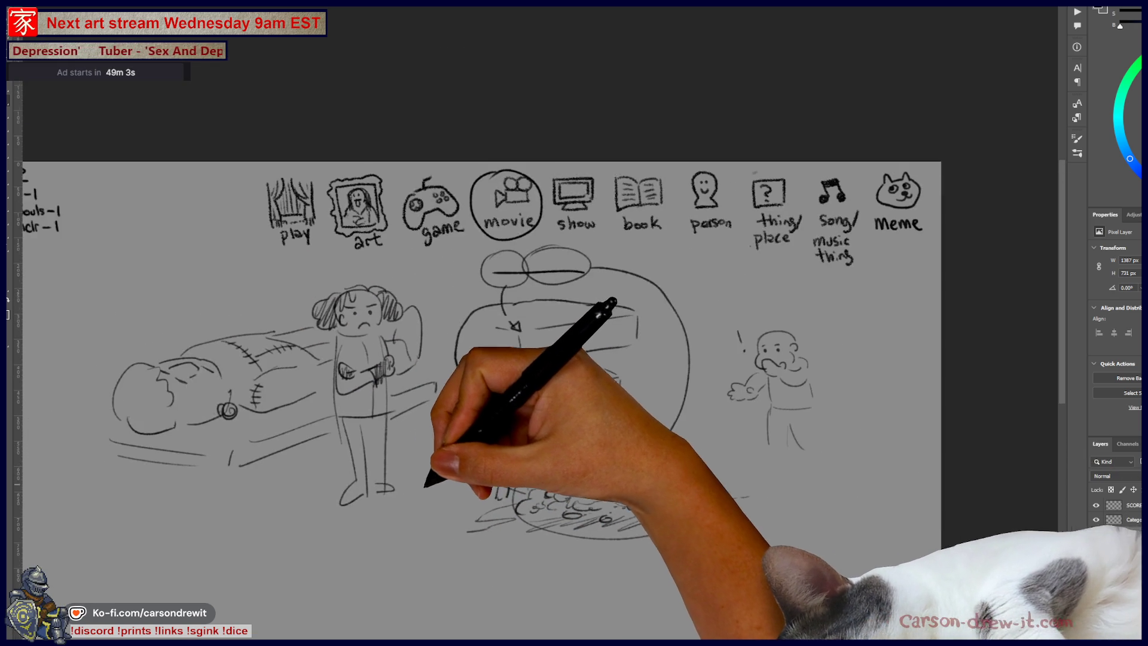
Step: Pan over to the SCORES list and turn off the figure-sketch layer's visibility
scroll(383, 503, up, 2)
drag(375, 509, 400, 529)
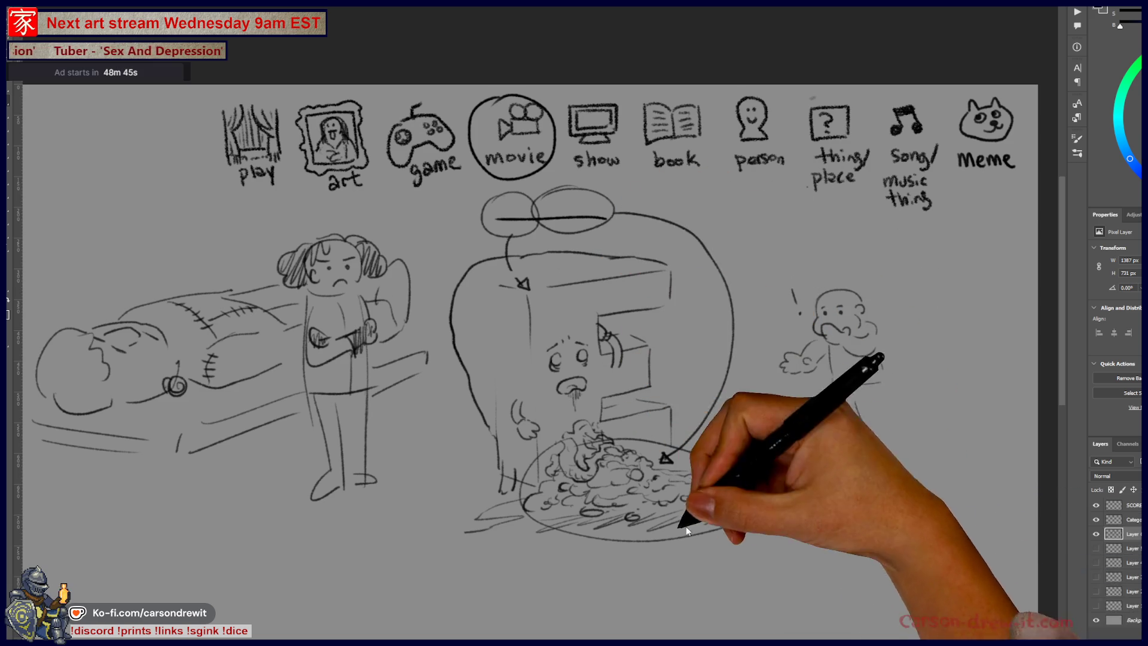
mouse_move(658, 570)
mouse_down()
mouse_move(680, 622)
mouse_move(641, 526)
mouse_move(556, 562)
mouse_move(561, 553)
mouse_move(451, 532)
mouse_up()
drag(539, 359, 515, 336)
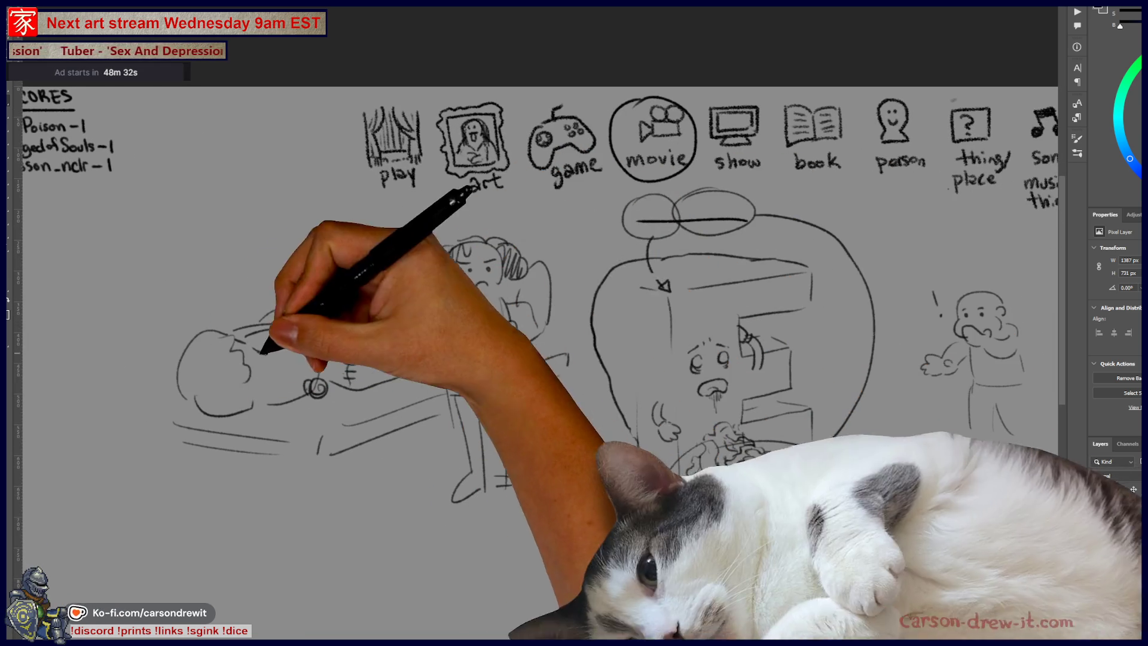
drag(566, 599, 606, 609)
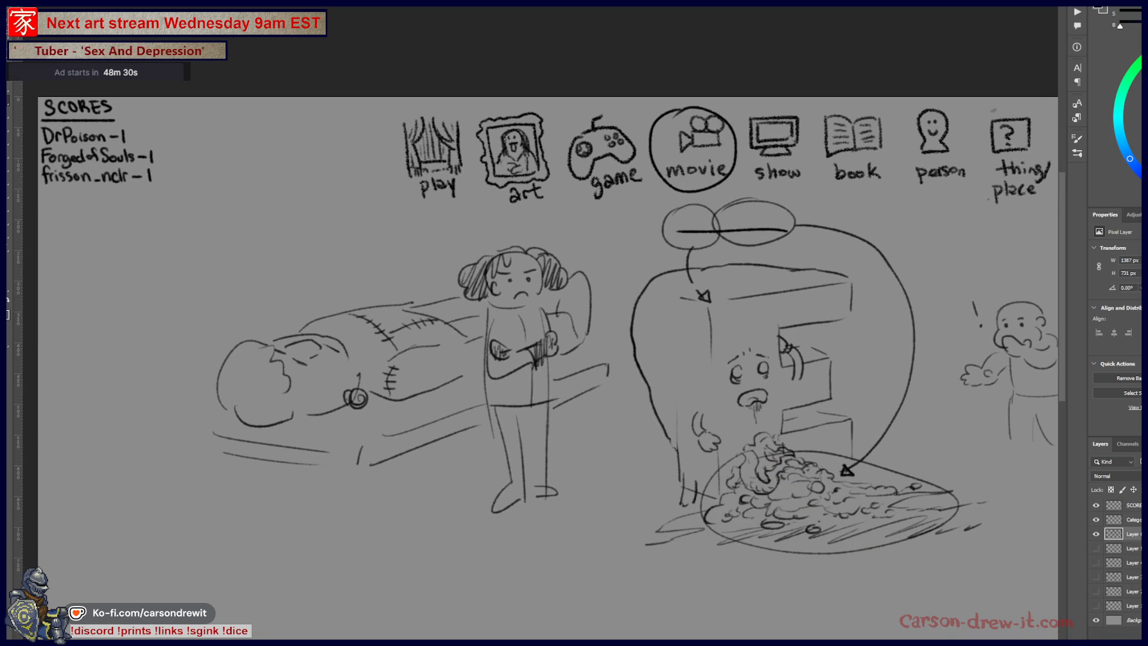
click(1097, 534)
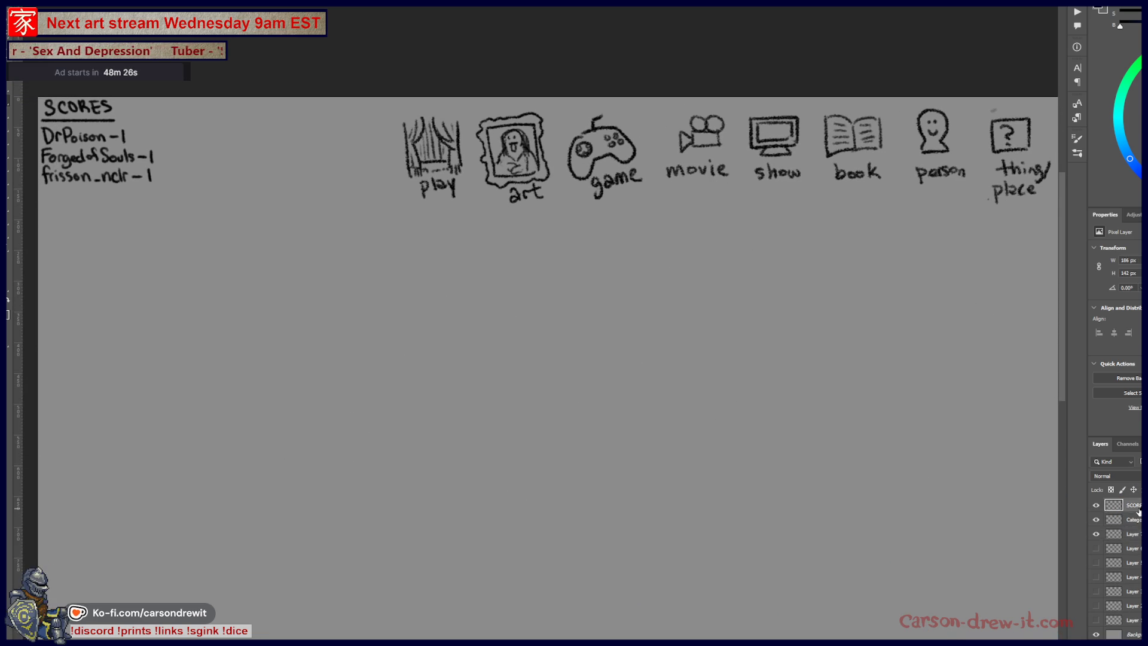
Step: Zoom in on the SCORES list and write a fourth name with its dash
mouse_move(418, 359)
mouse_down()
mouse_move(655, 375)
mouse_move(766, 412)
mouse_up()
scroll(435, 305, up, 3)
drag(461, 308, 495, 377)
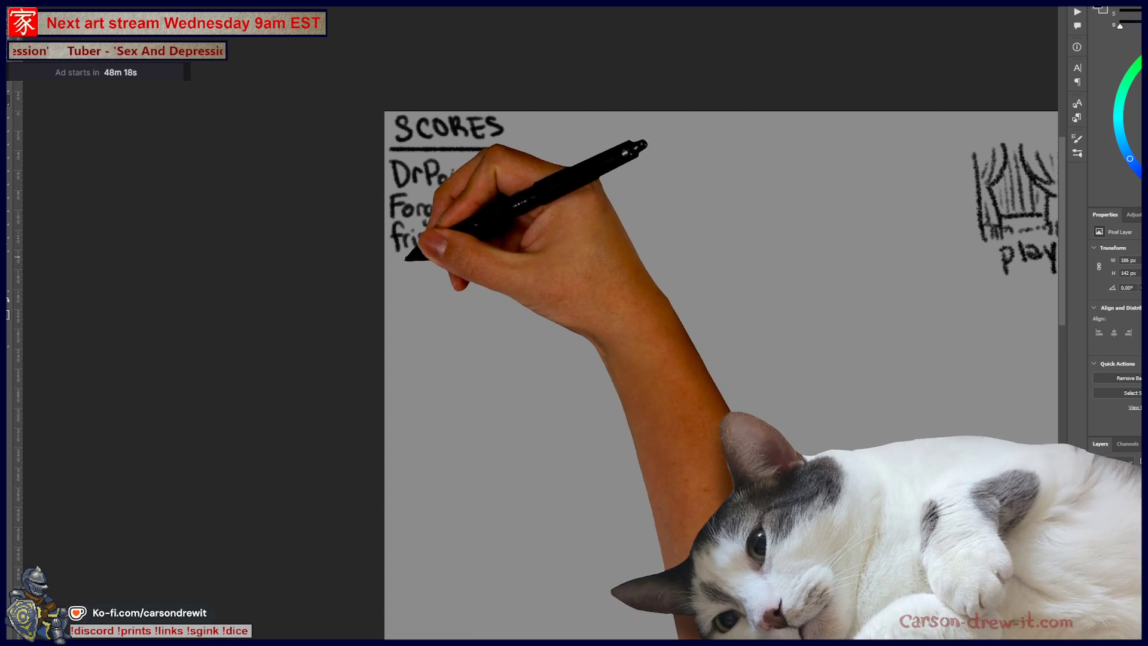
mouse_move(405, 265)
mouse_down()
mouse_move(404, 276)
mouse_move(456, 265)
mouse_move(501, 274)
mouse_up()
drag(506, 267, 534, 274)
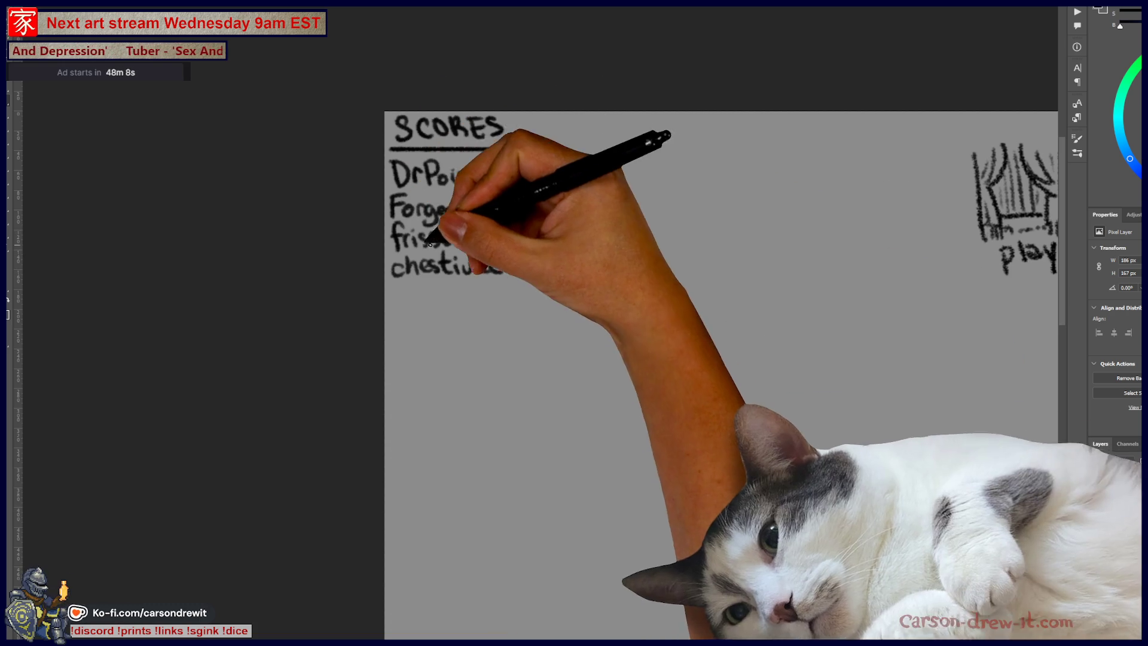
Step: Write the fifth and sixth names, each with a score of 1, and zoom back out
mouse_move(395, 284)
mouse_down()
mouse_move(395, 302)
mouse_move(457, 282)
mouse_move(489, 311)
mouse_move(494, 285)
mouse_move(516, 290)
mouse_move(515, 305)
mouse_move(565, 294)
mouse_up()
drag(575, 285, 577, 303)
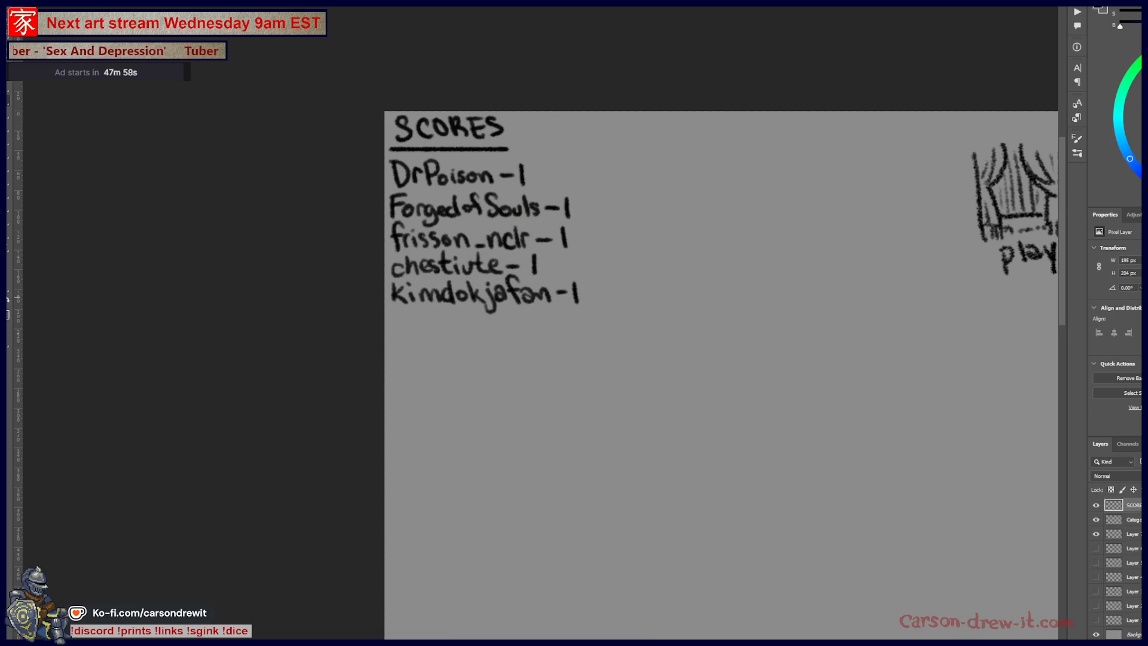
mouse_move(403, 317)
mouse_down()
mouse_move(399, 334)
mouse_move(419, 318)
mouse_move(447, 339)
mouse_move(545, 323)
mouse_move(540, 336)
mouse_move(585, 330)
mouse_move(604, 339)
mouse_up()
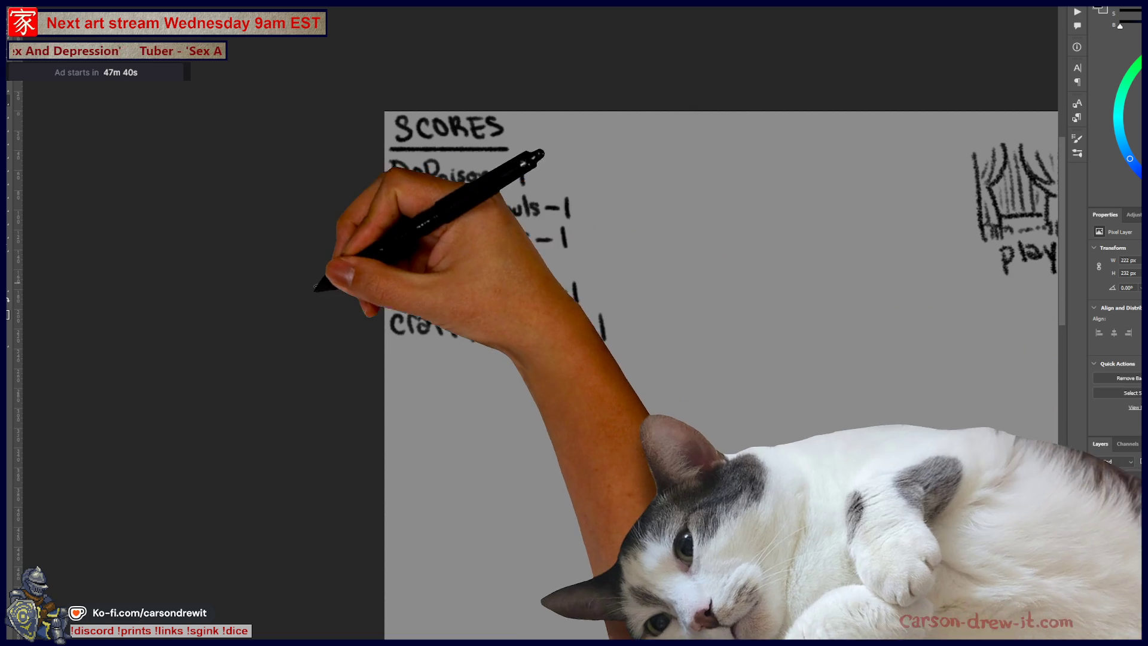
mouse_move(804, 443)
mouse_down()
mouse_move(552, 396)
mouse_move(383, 309)
mouse_up()
scroll(552, 396, down, 3)
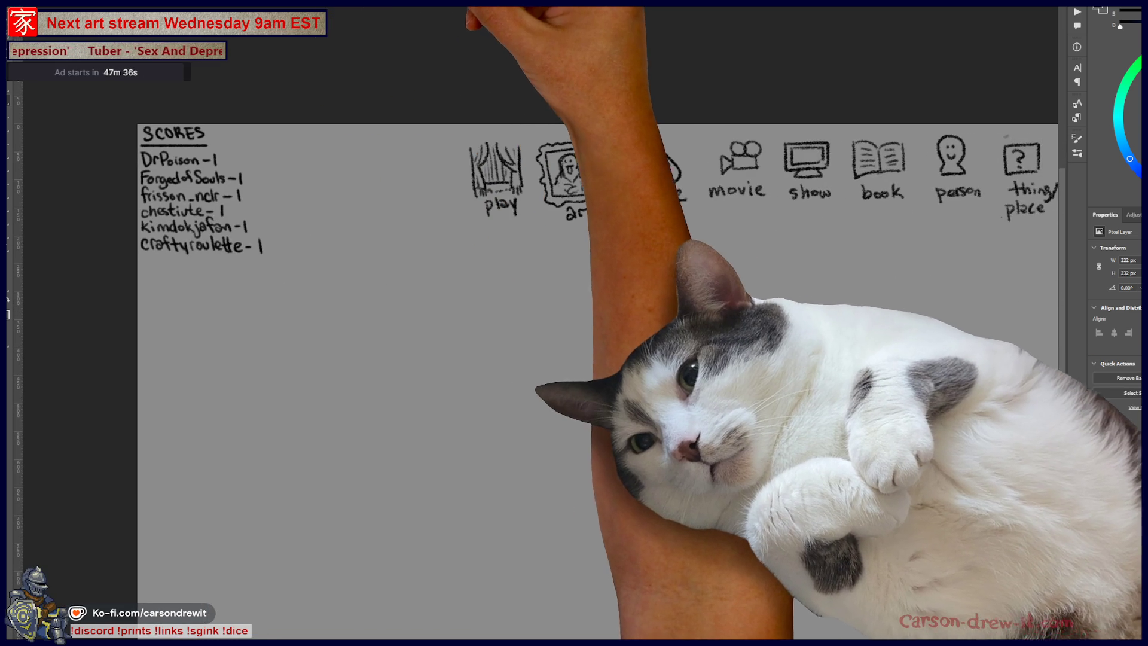
key(ctrl+Tab)
Step: Zoom in on the acorn creature sketch, add a new layer and bring up Brush presets
key(ctrl+plus)
key(ctrl+plus)
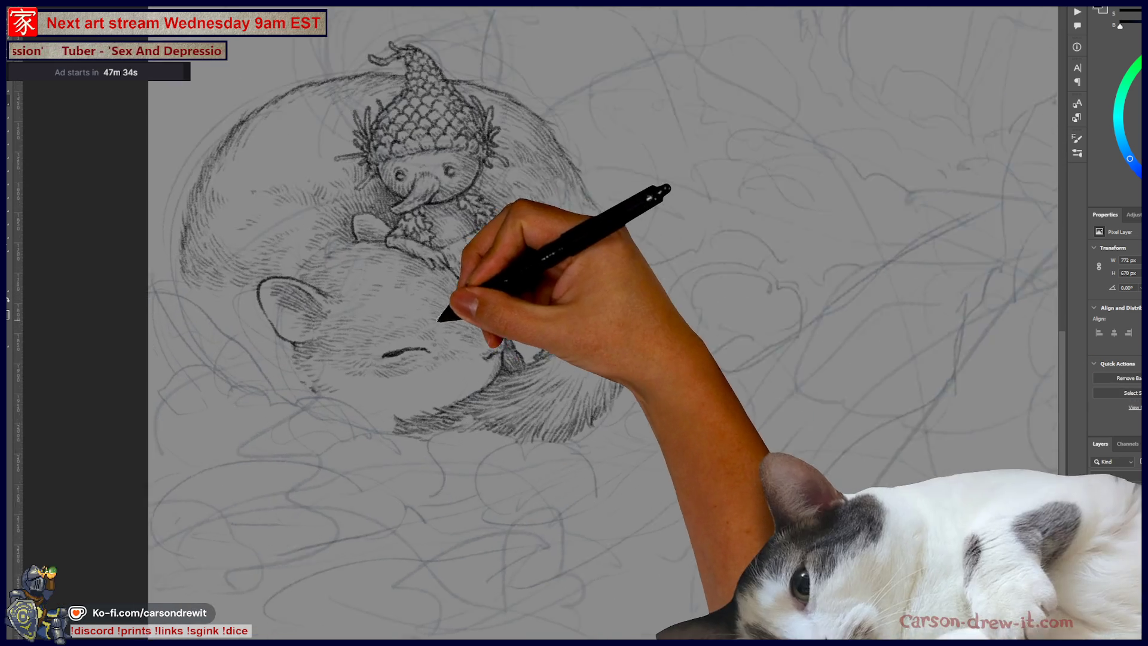
key(ctrl+shift+alt+n)
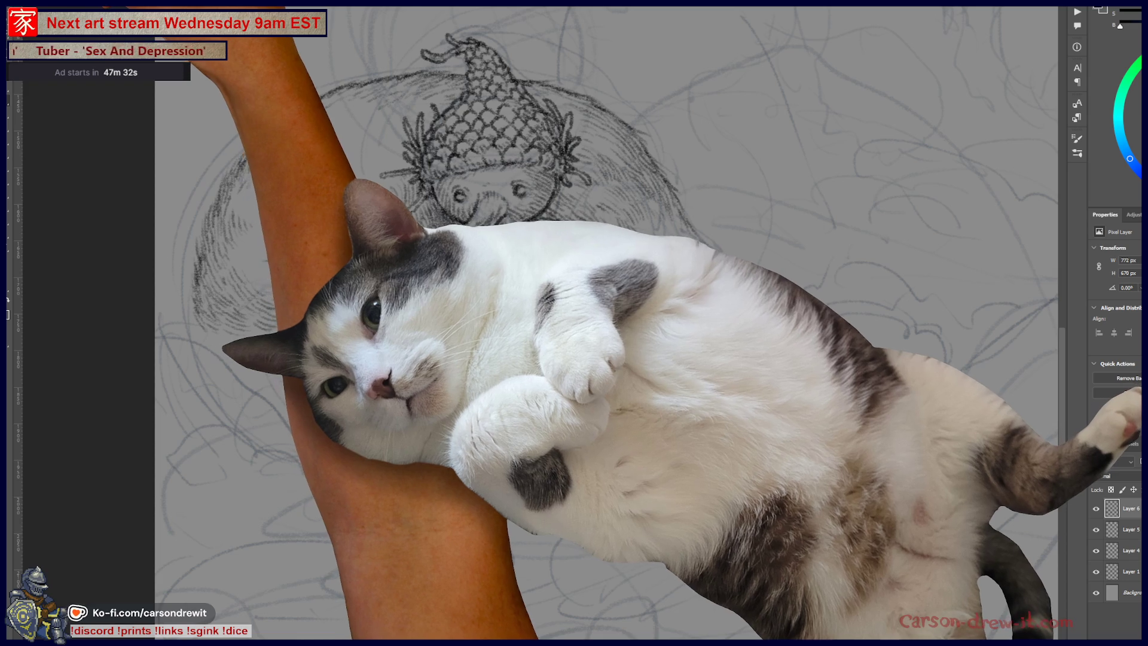
key(F5)
key(F5)
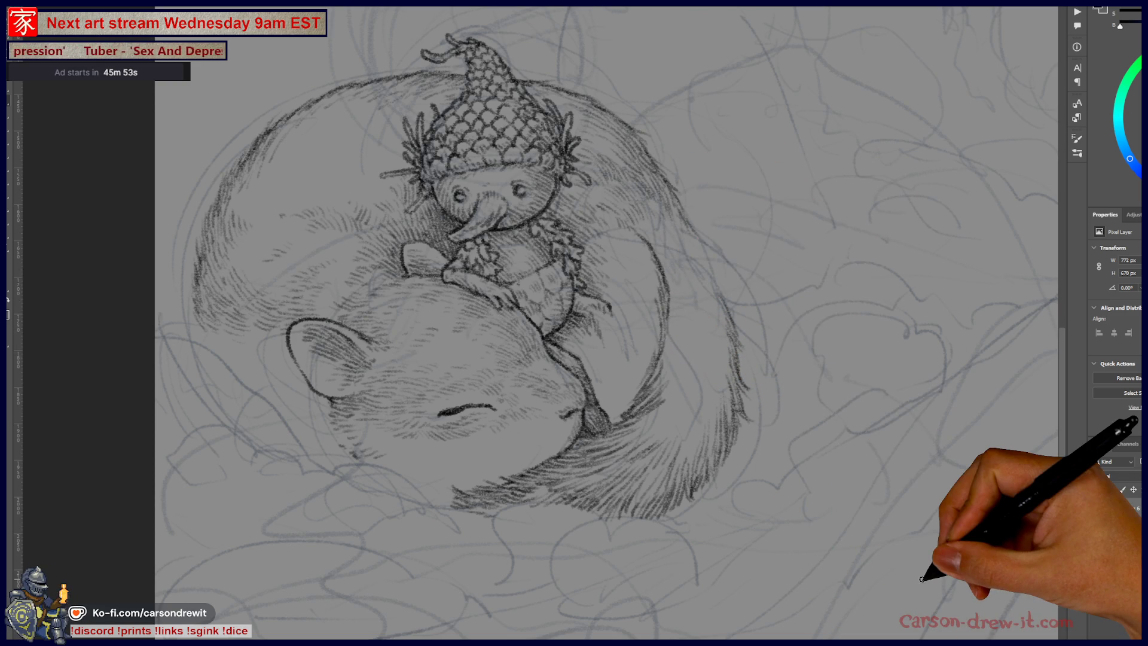
Step: Shade the creature's leg stretched down across the sleeping squirrel with dark pencil strokes
drag(607, 264, 622, 361)
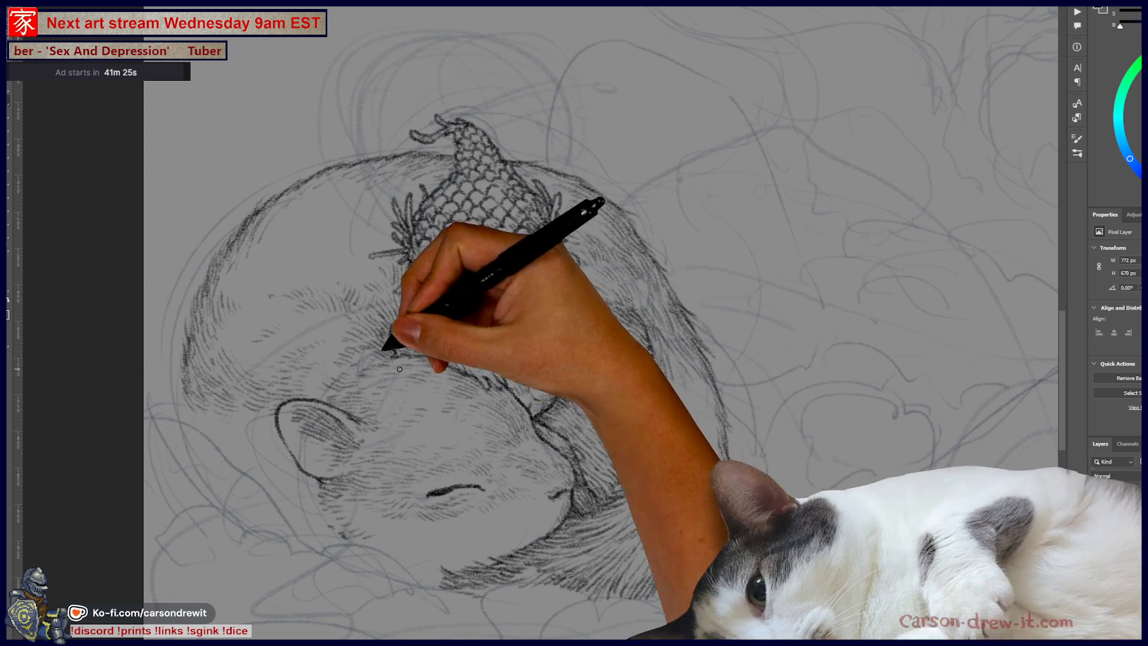
drag(427, 494, 477, 485)
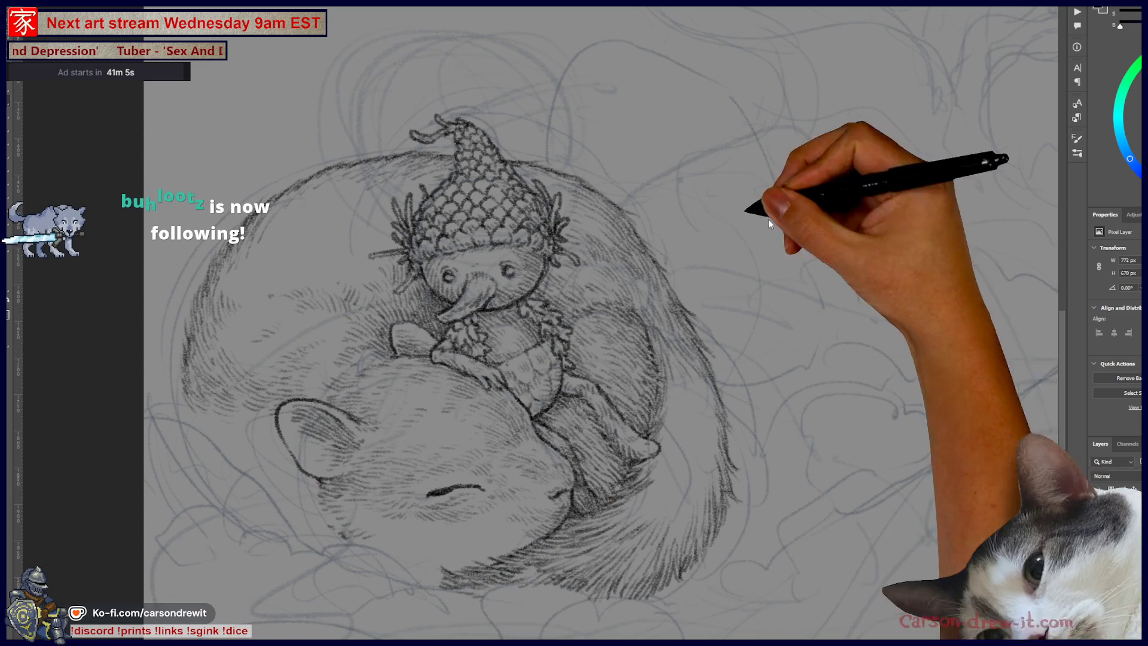
key(super+e)
Step: Open Daily-010_Jan10_2025.png from the Sketches 2025 folder
double_click(854, 251)
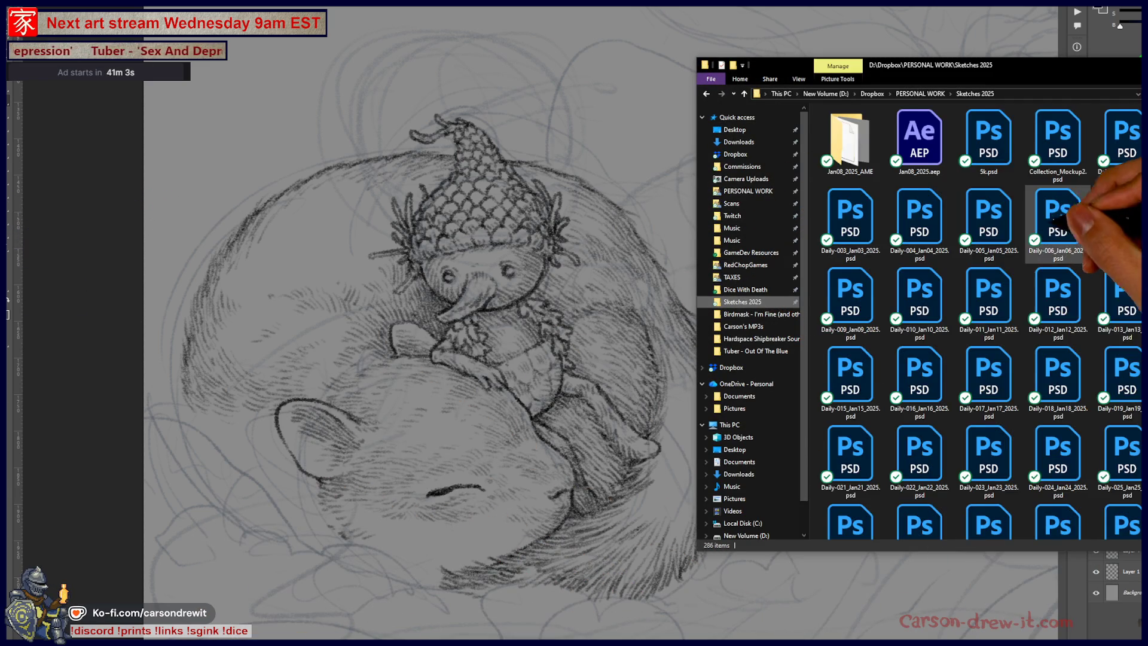
scroll(1013, 303, down, 15)
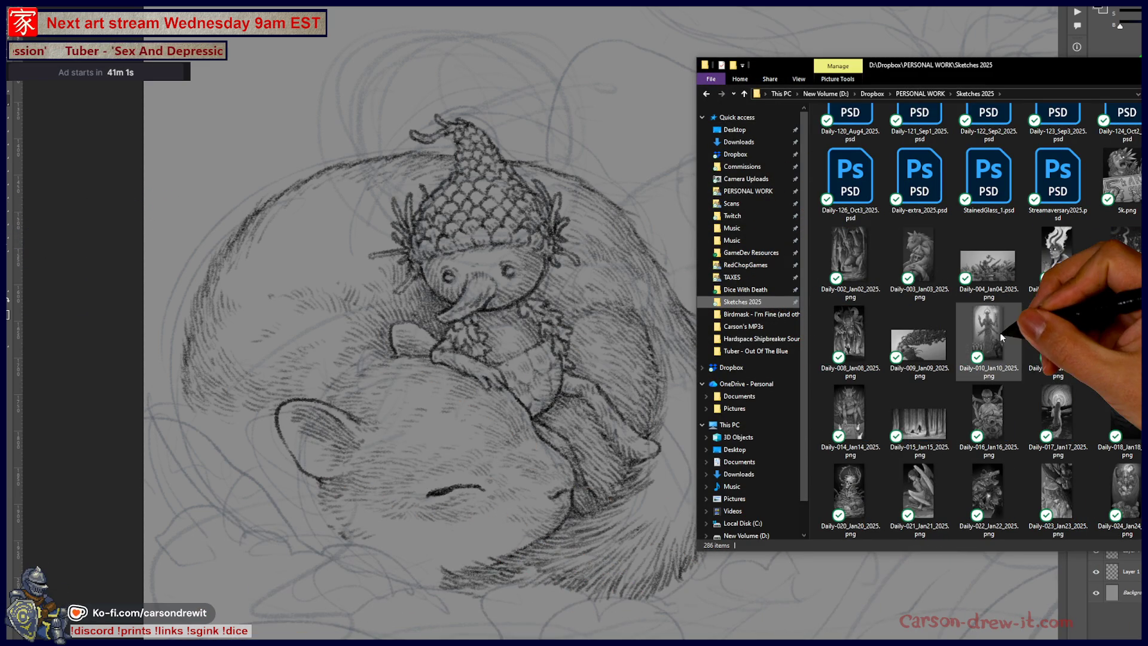
click(997, 339)
double_click(996, 338)
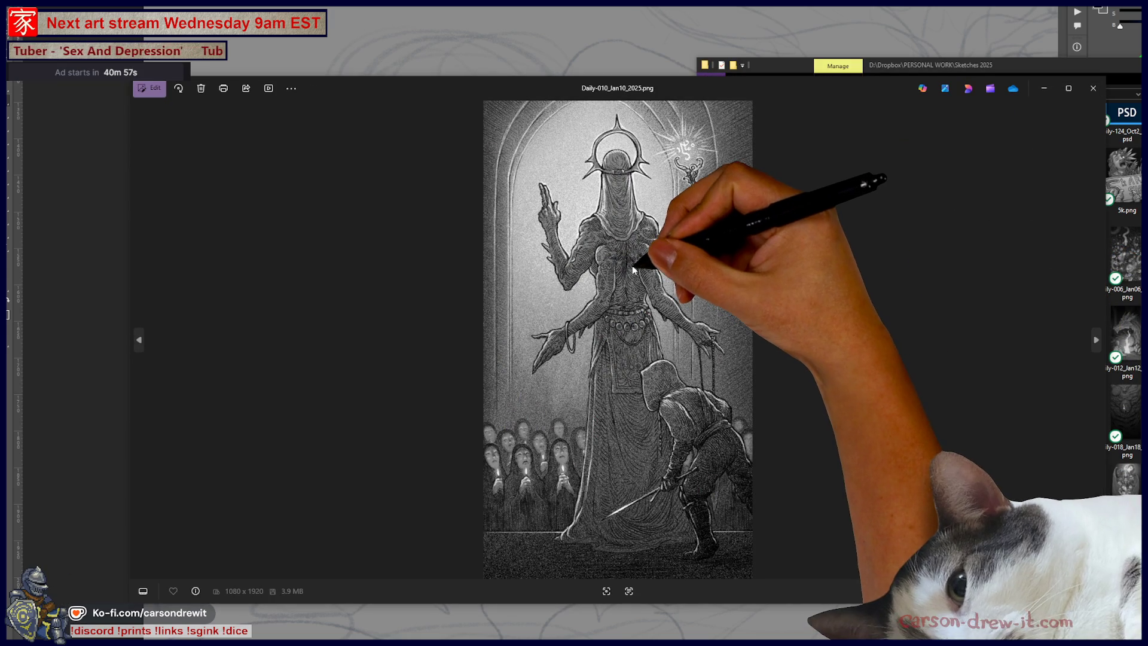
Step: Zoom in on the hooded figure's head and halo, then close the image
scroll(674, 285, up, 3)
scroll(674, 285, up, 2)
mouse_move(678, 251)
mouse_down()
mouse_move(676, 396)
mouse_move(712, 339)
mouse_up()
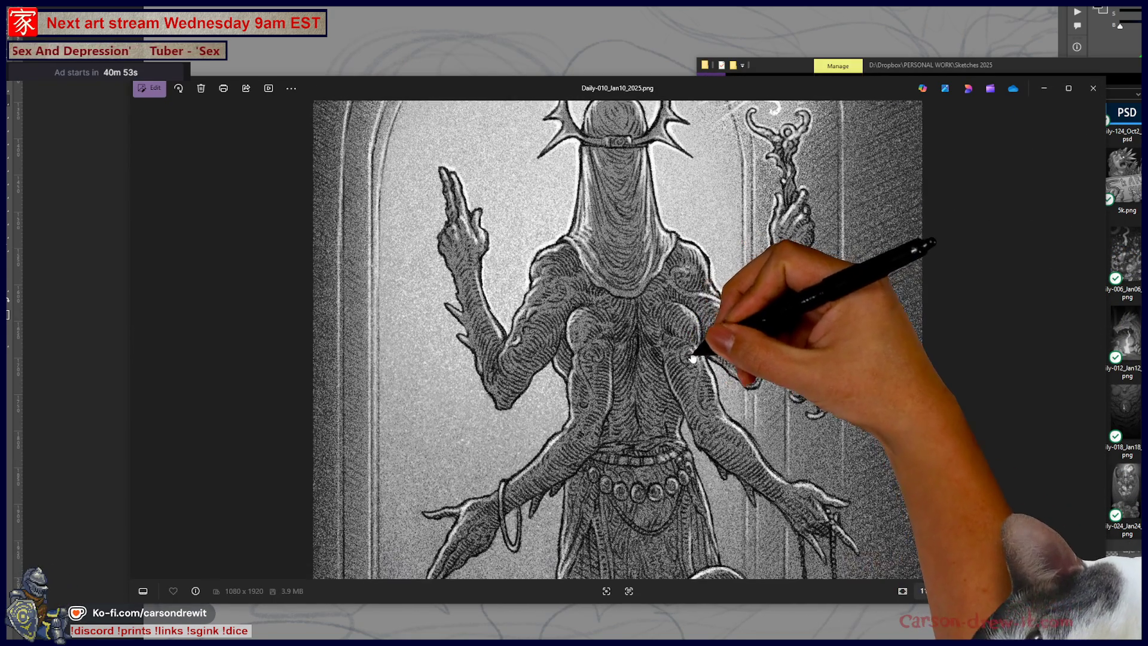
scroll(711, 339, down, 1)
scroll(709, 344, up, 1)
scroll(707, 347, down, 1)
drag(705, 349, 706, 363)
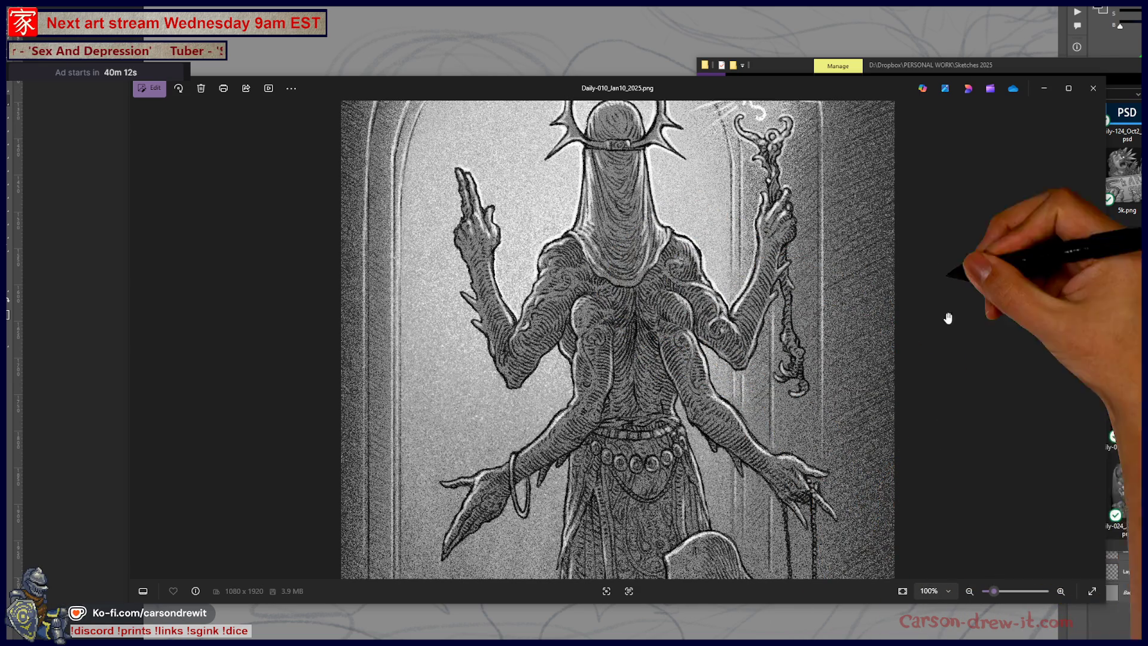
click(1095, 91)
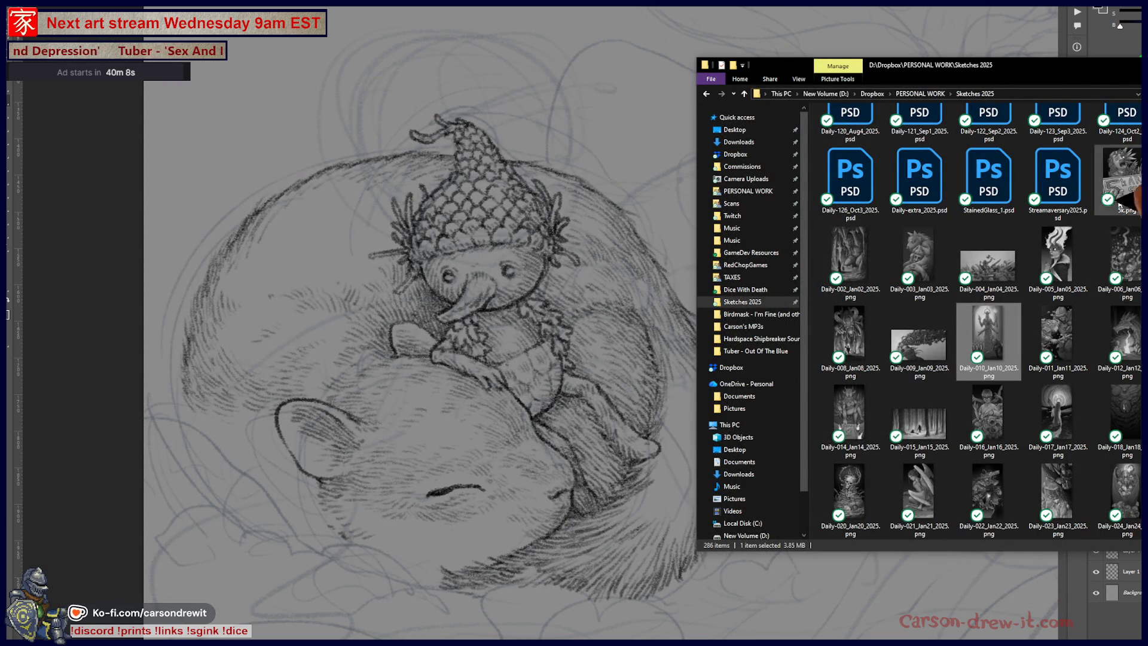
Step: Scroll the Sketches 2025 folder and select Daily-008_Jan08_2025.png
scroll(1099, 336, up, 3)
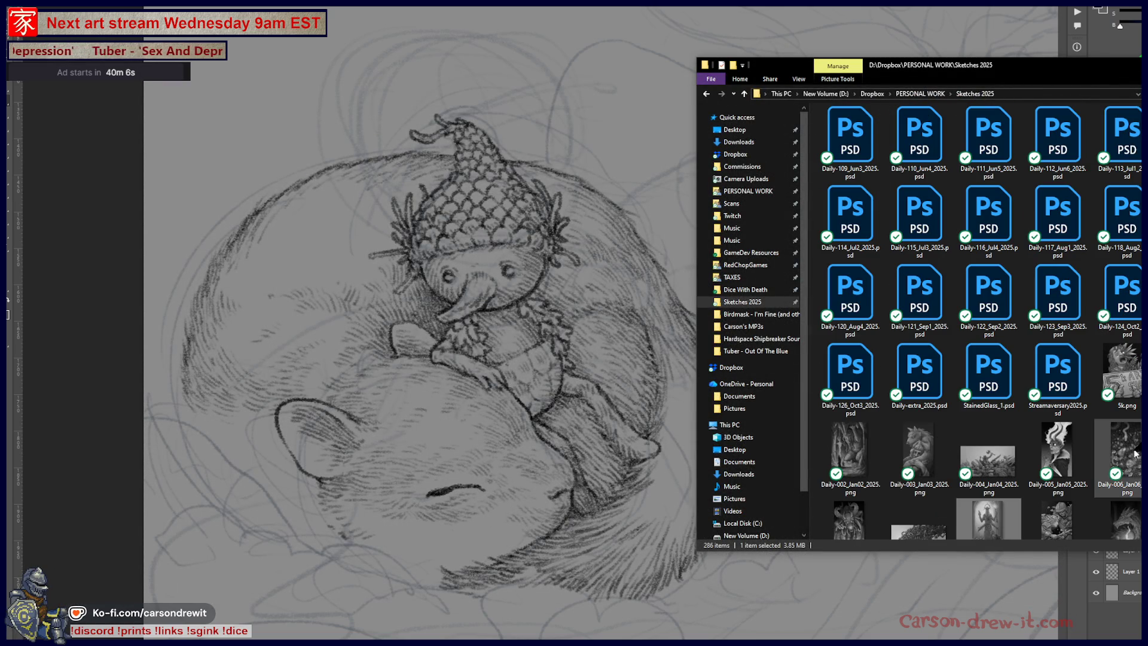
scroll(1008, 455, down, 3)
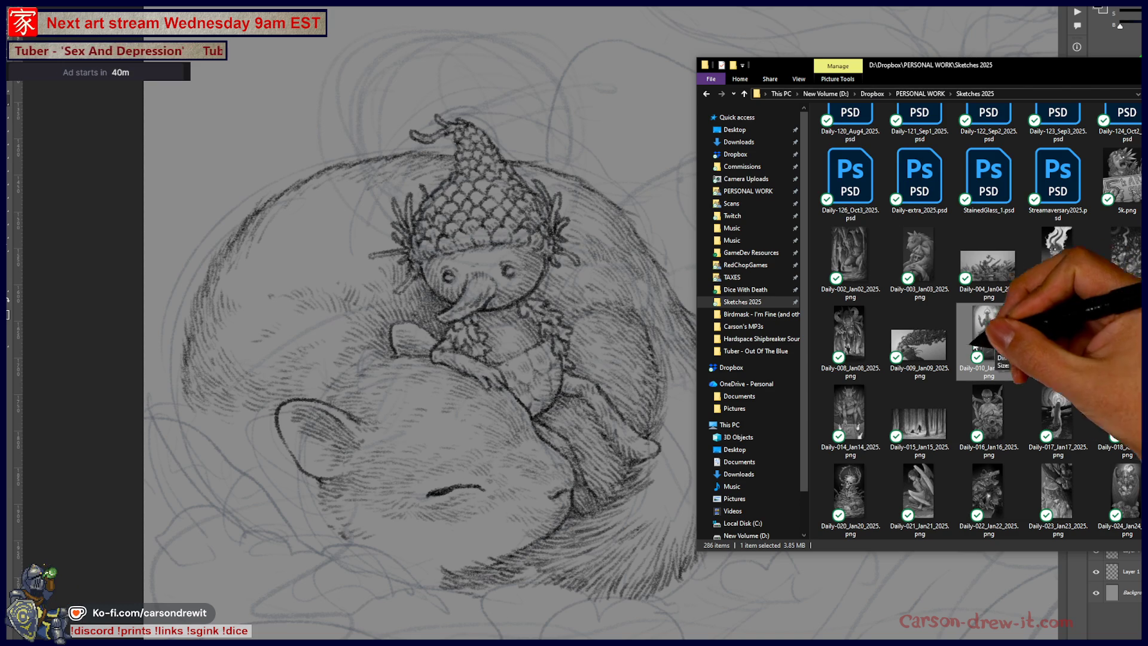
click(853, 339)
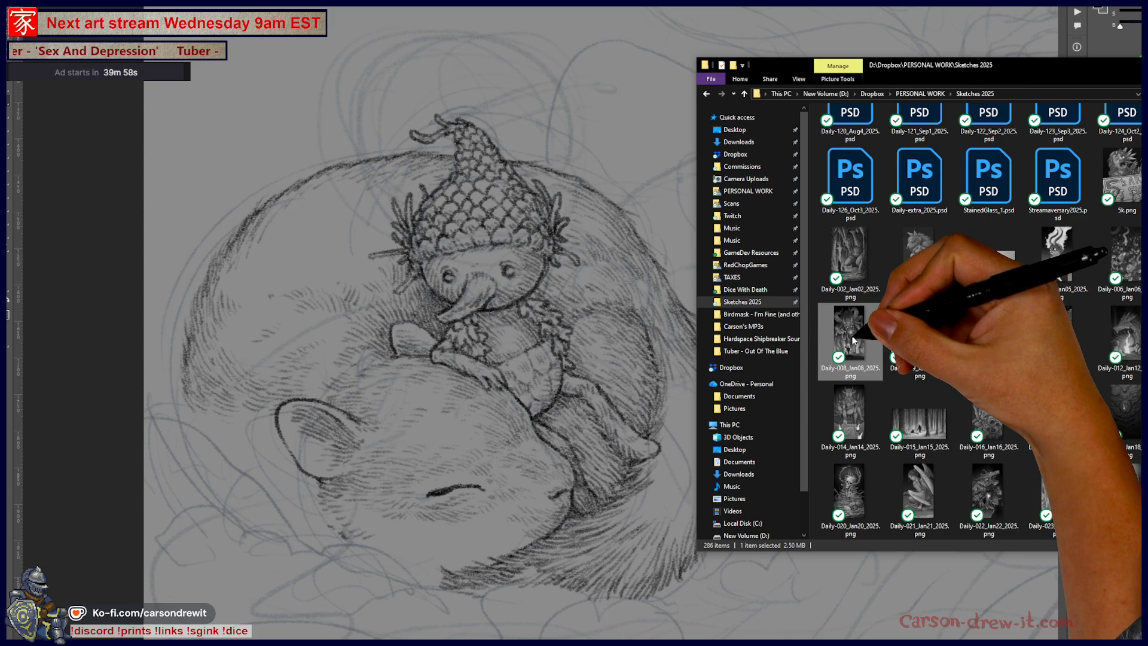
Step: View Daily-008_Jan08_2025.png in Photos zoomed to 71%, panning to its lower parts, then close it
double_click(853, 338)
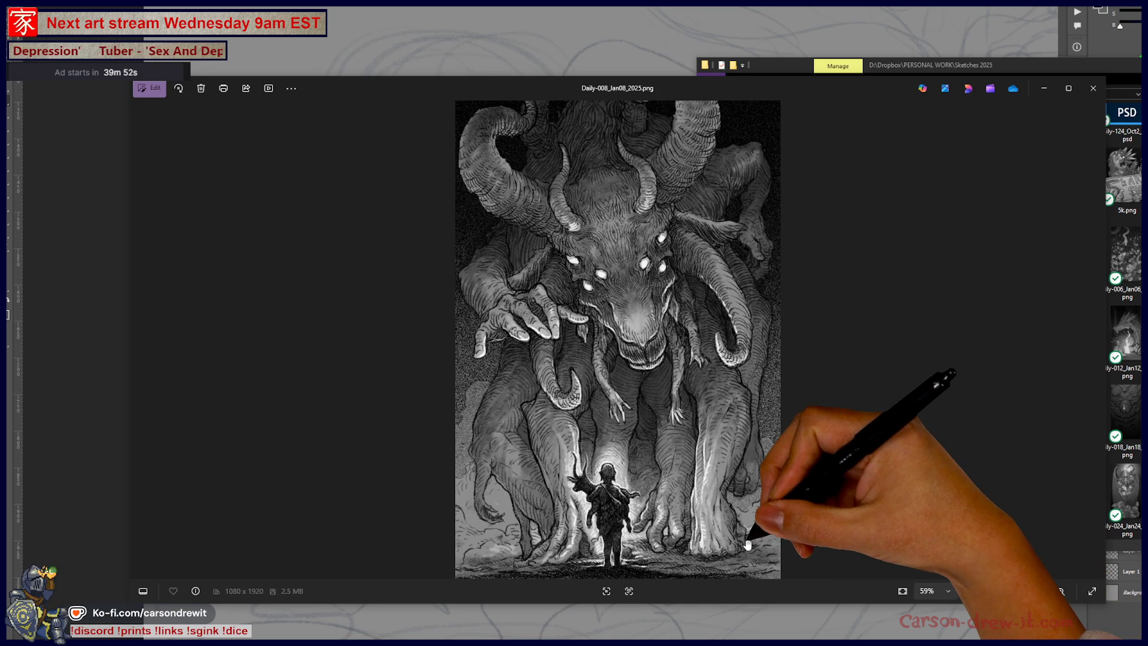
scroll(749, 544, up, 2)
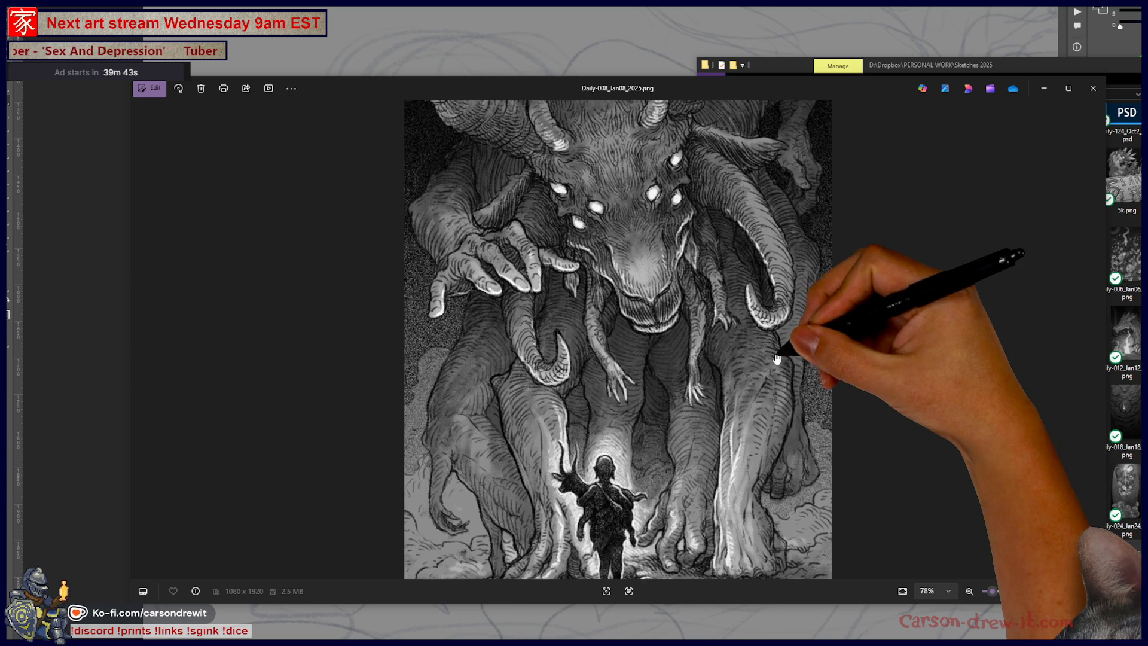
mouse_move(781, 370)
mouse_down()
mouse_move(785, 393)
mouse_move(802, 359)
mouse_up()
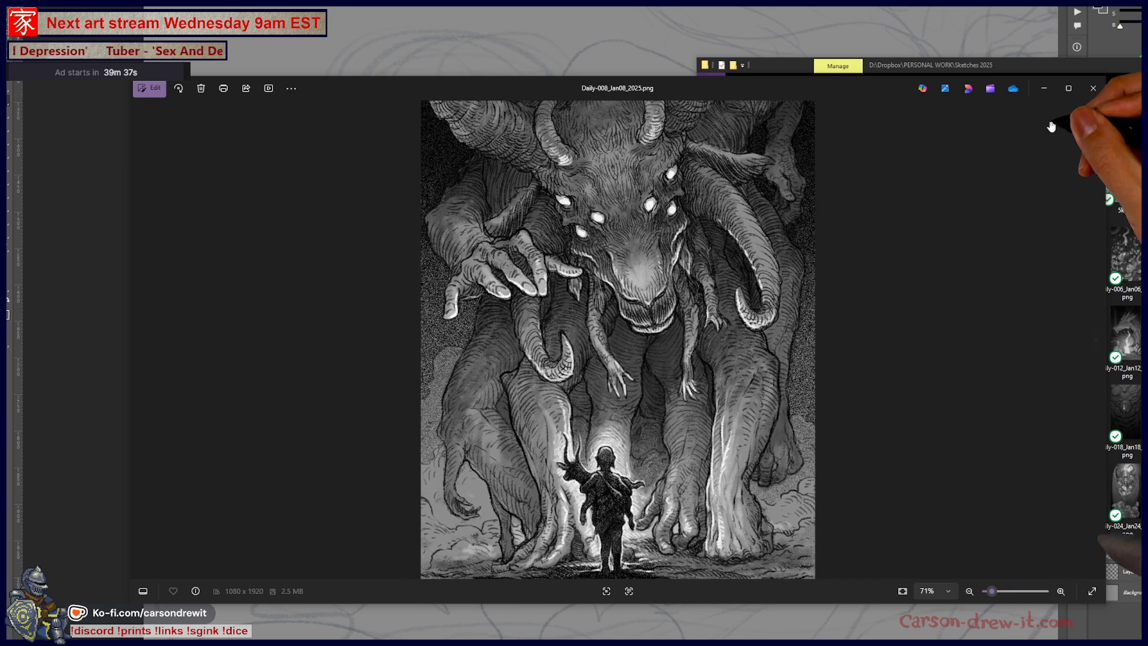
click(1093, 90)
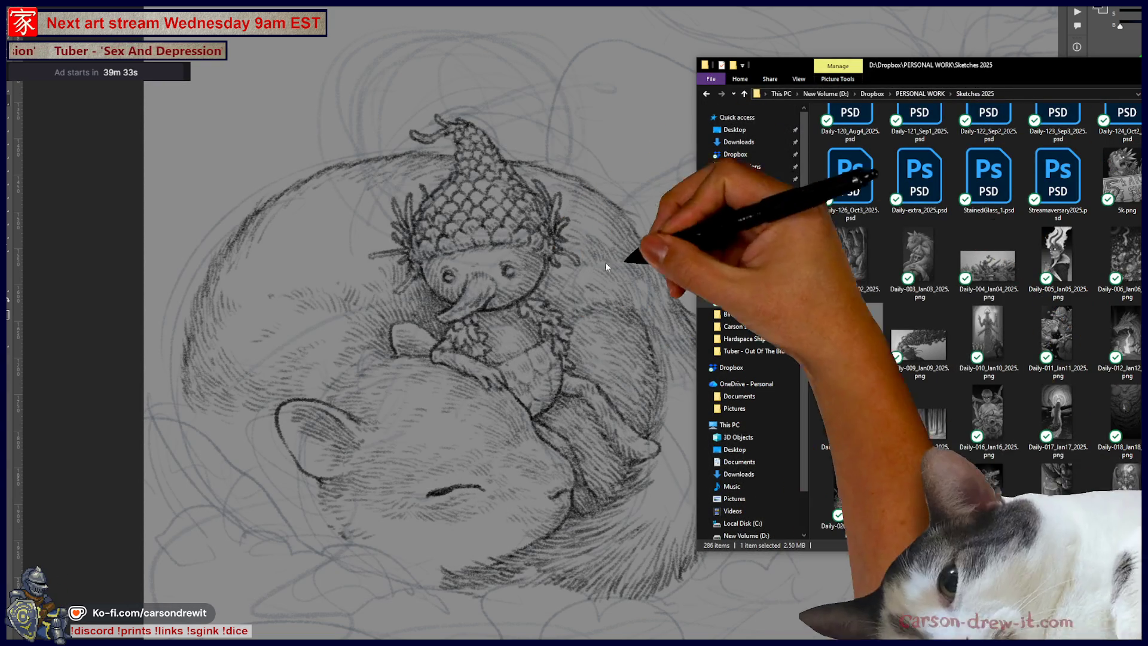
Step: Open Daily-010_Jan10_2025.png in Photos for a look, then close the viewer
click(997, 328)
double_click(994, 331)
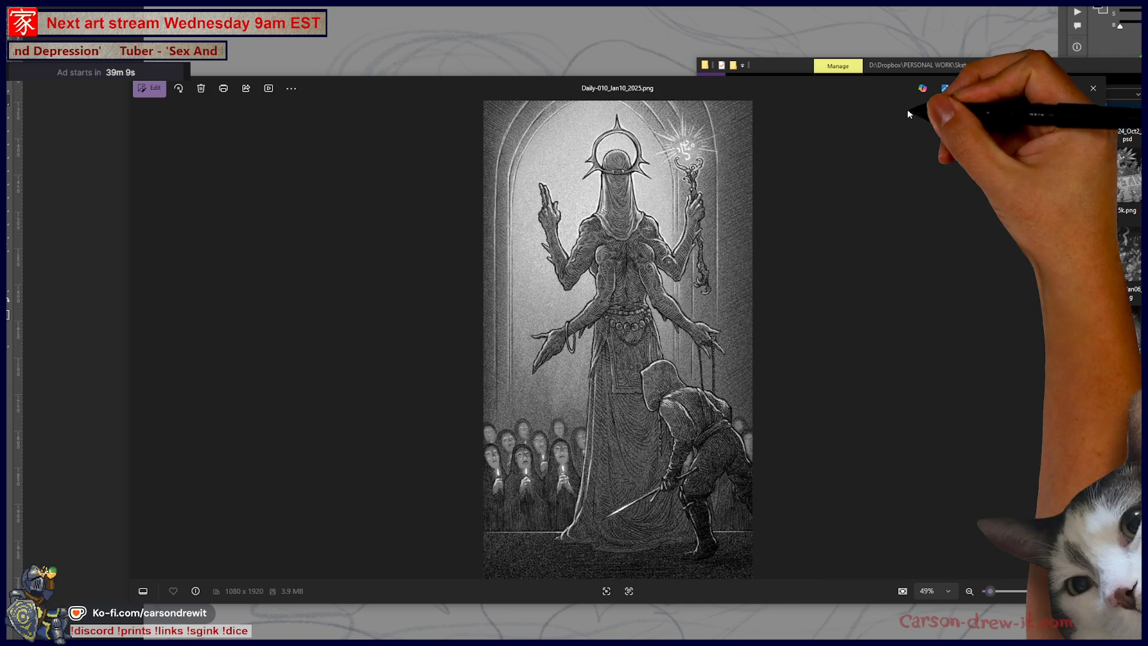
click(1044, 88)
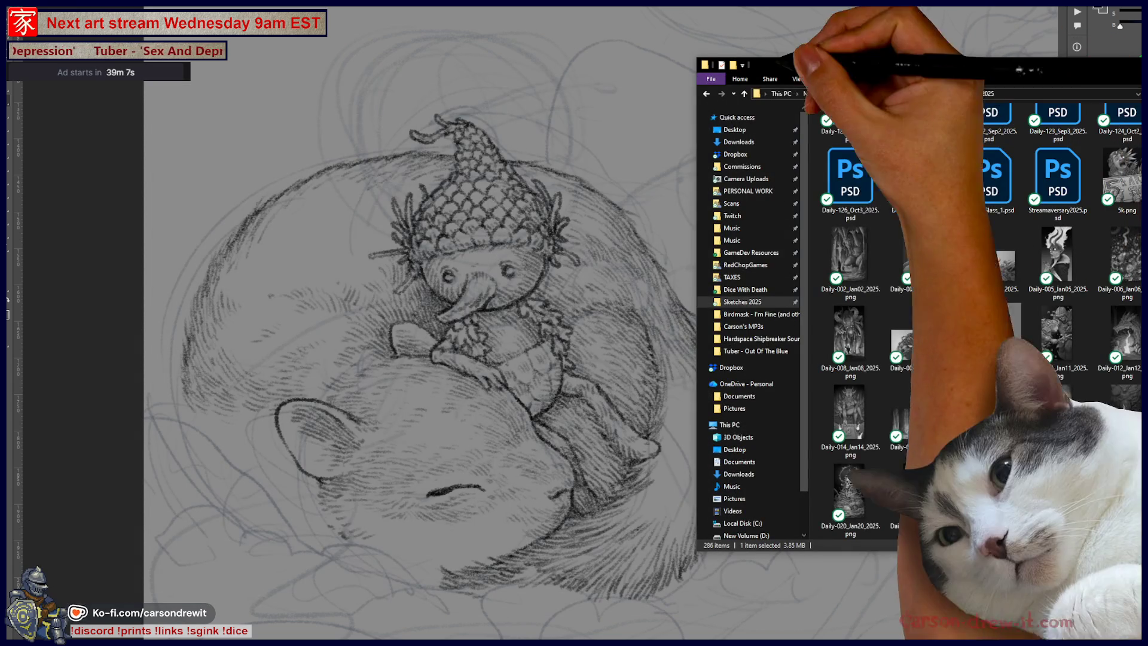
Step: Return to the Photoshop sketch and frame the empty area right of the squirrel
click(762, 21)
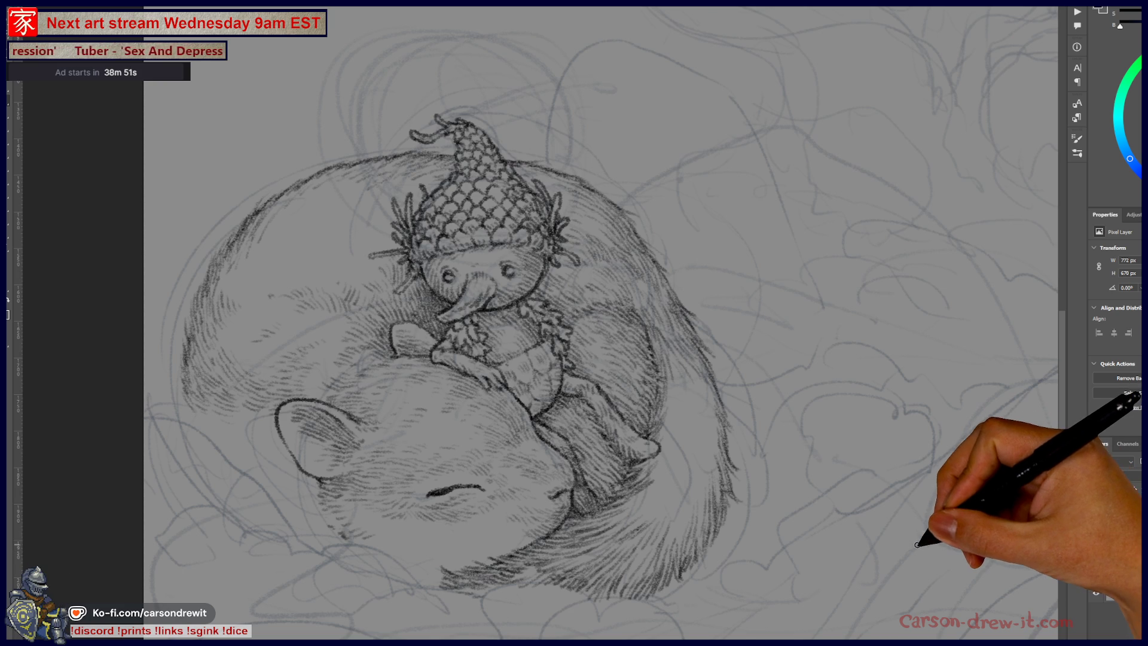
scroll(589, 472, up, 3)
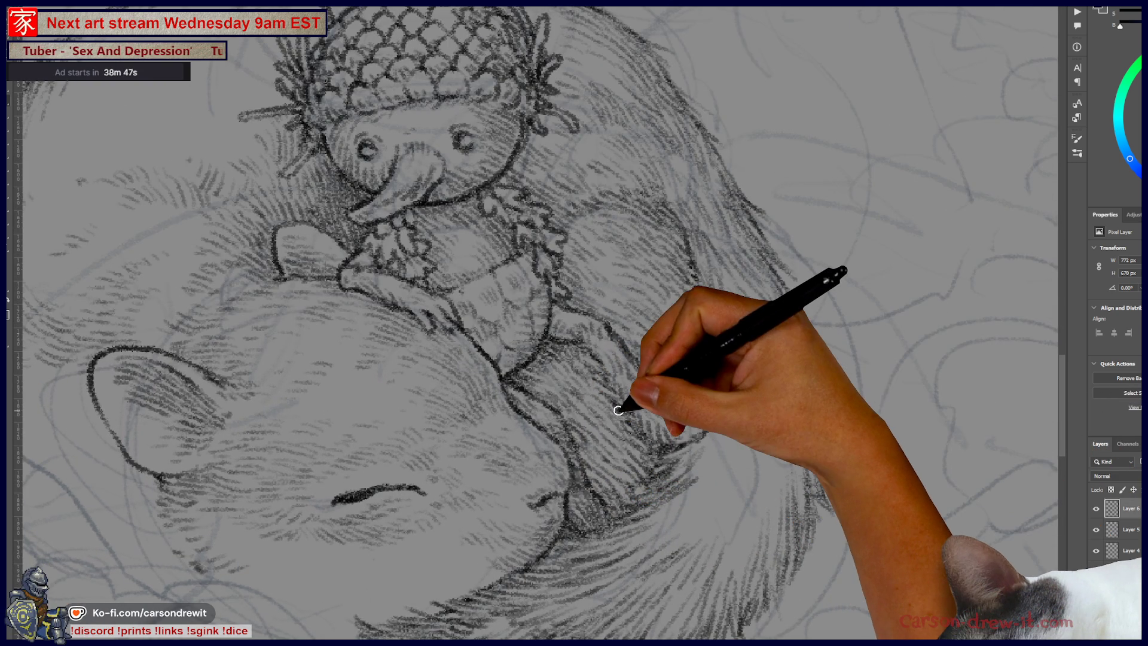
scroll(618, 411, down, 3)
scroll(692, 379, up, 3)
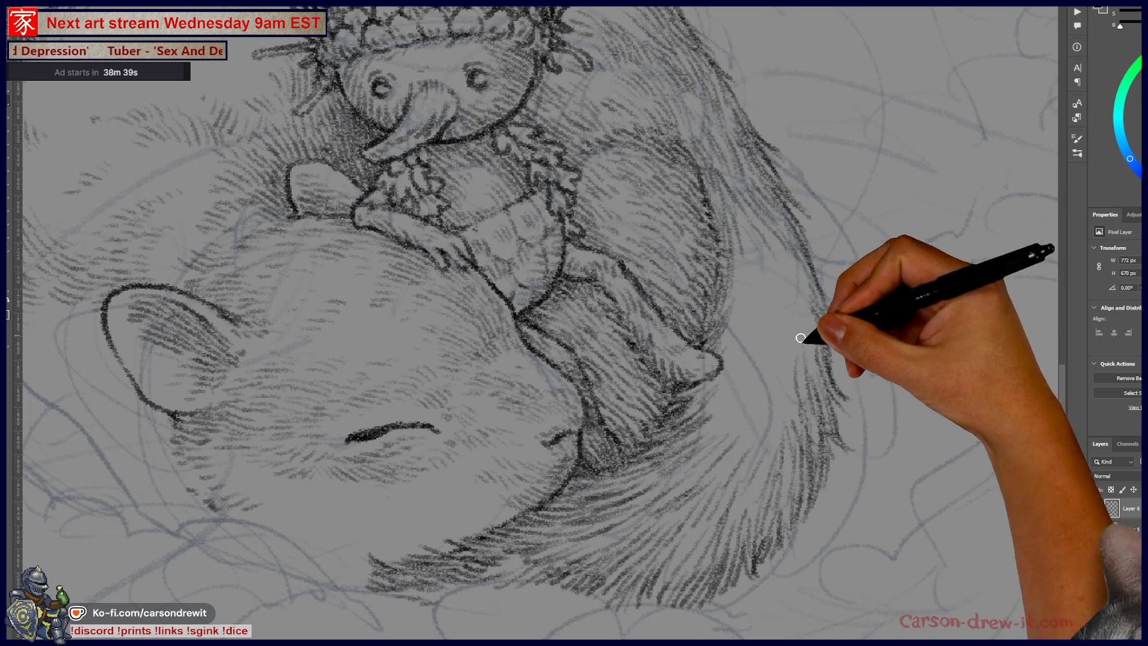
drag(820, 255, 565, 416)
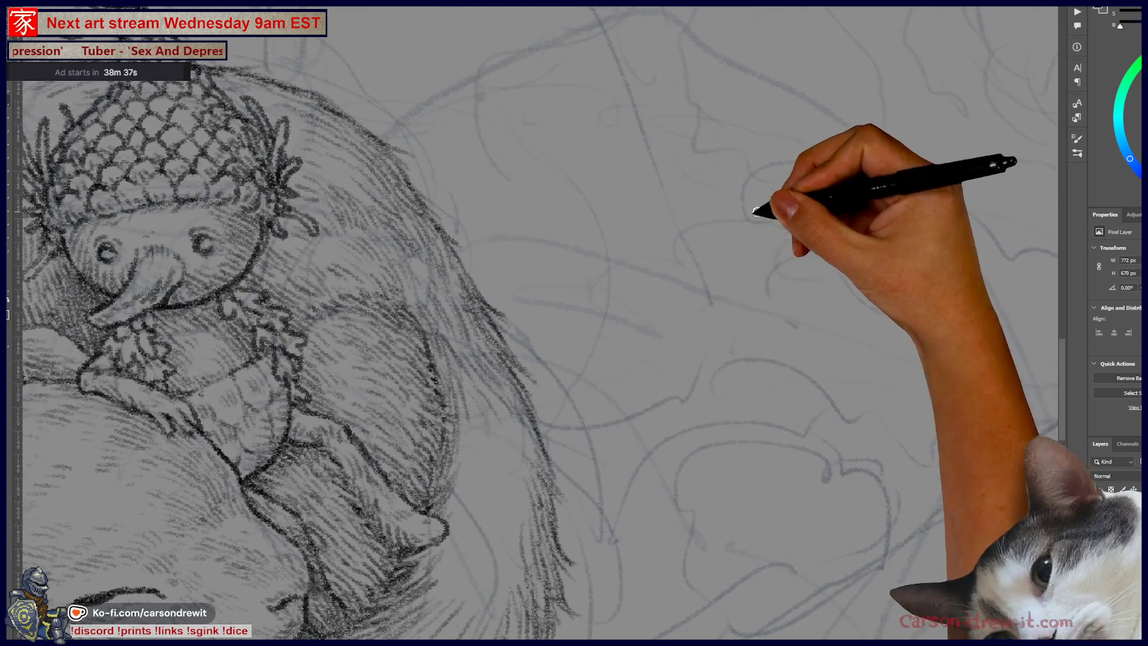
Step: Sketch the creature's round head with arcs, undoing the misplaced strokes
drag(766, 212, 778, 198)
key(ctrl+z)
mouse_move(724, 243)
mouse_down()
mouse_move(849, 165)
mouse_move(843, 248)
mouse_up()
drag(804, 341, 945, 446)
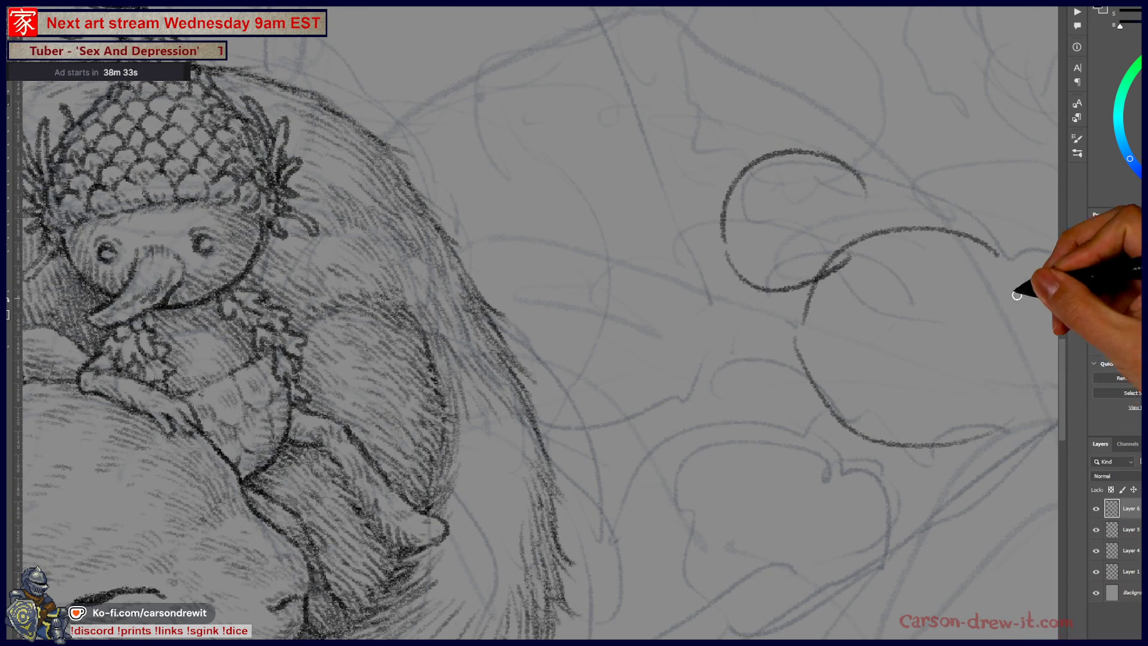
mouse_move(789, 116)
mouse_down()
mouse_move(717, 178)
mouse_move(776, 133)
mouse_up()
key(ctrl+z)
drag(874, 234, 997, 378)
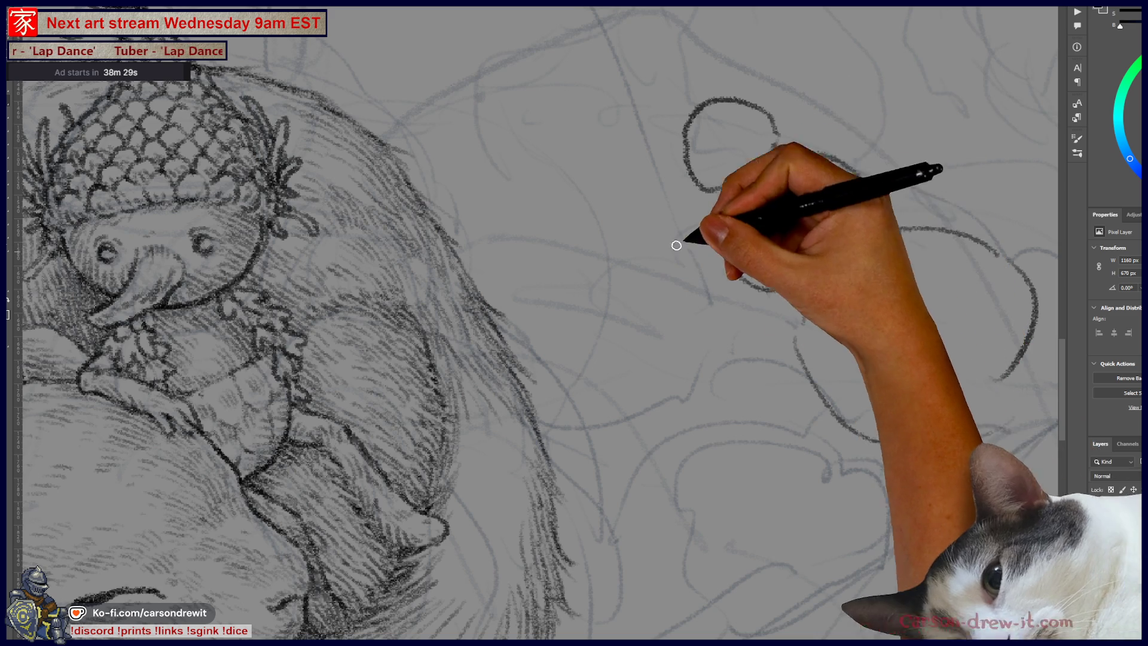
Step: Draw spindly legs radiating down-left and up-right from the head
drag(735, 210, 609, 256)
drag(736, 242, 631, 323)
drag(759, 277, 710, 391)
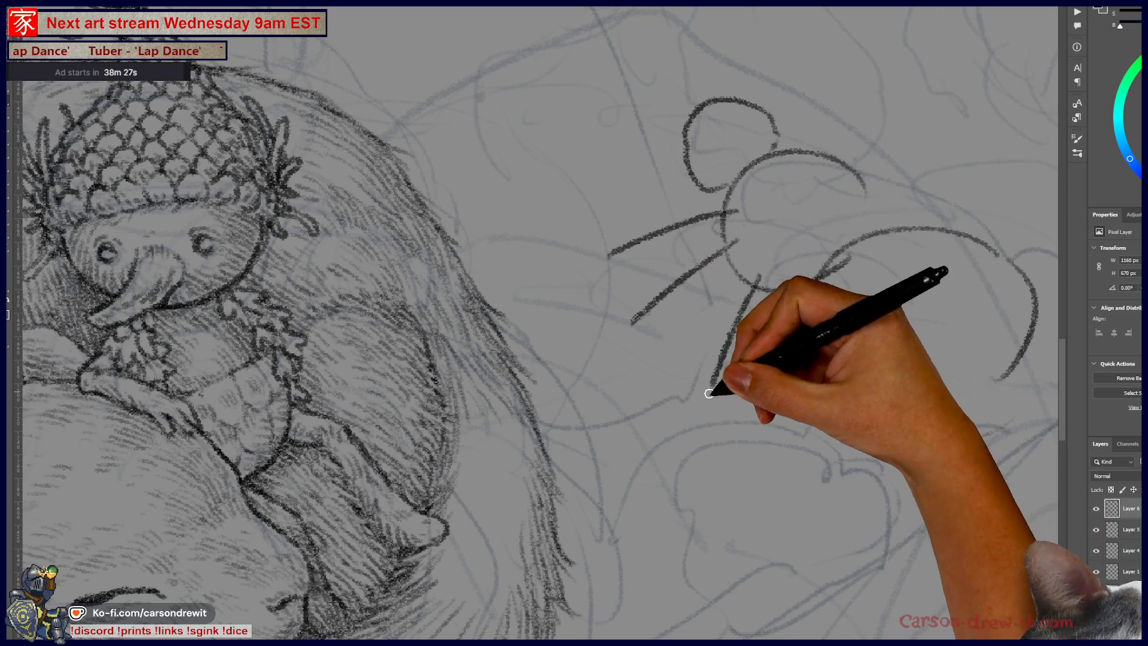
drag(804, 164, 861, 96)
drag(824, 190, 924, 119)
drag(857, 203, 1010, 187)
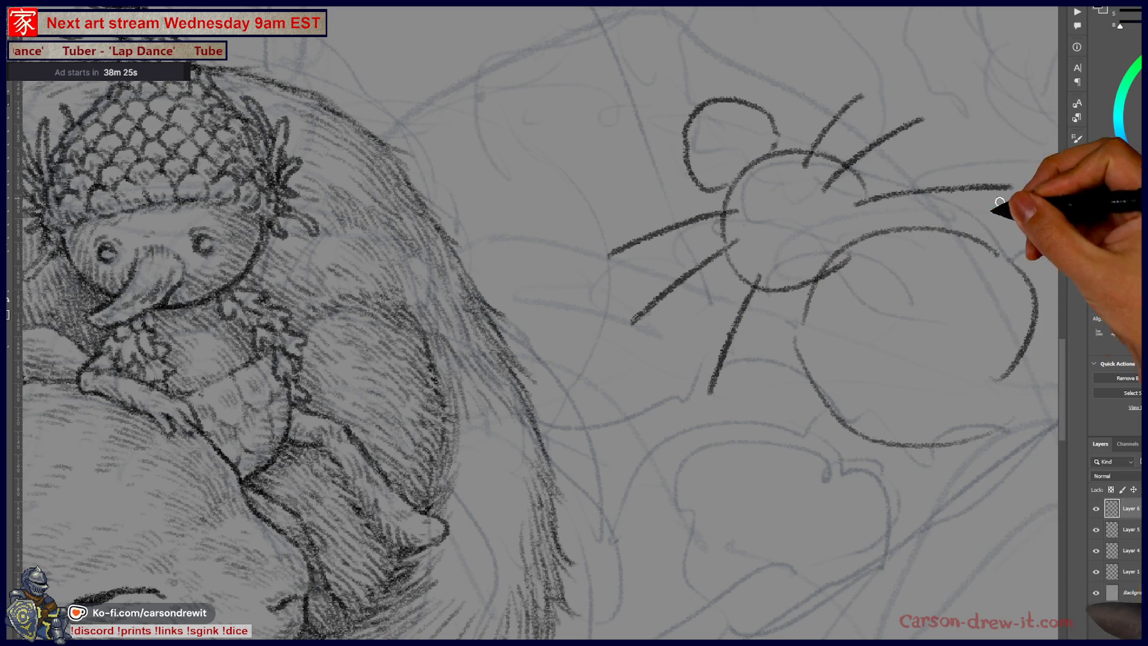
Step: Draw a large round body below the head, darkening its lower-left edge and adding small loops
mouse_move(853, 307)
mouse_down()
mouse_move(686, 352)
mouse_move(801, 482)
mouse_up()
mouse_move(655, 346)
mouse_down()
mouse_move(678, 455)
mouse_move(819, 442)
mouse_up()
mouse_move(583, 323)
mouse_down()
mouse_move(601, 311)
mouse_move(571, 290)
mouse_up()
drag(654, 232, 682, 206)
mouse_move(688, 245)
mouse_down()
mouse_move(718, 238)
mouse_move(751, 162)
mouse_move(693, 245)
mouse_move(736, 384)
mouse_up()
Step: Refine the left legs with joint loops and add a long double-lined right leg, undoing the last stroke
mouse_move(463, 368)
mouse_down()
mouse_move(484, 390)
mouse_move(425, 458)
mouse_up()
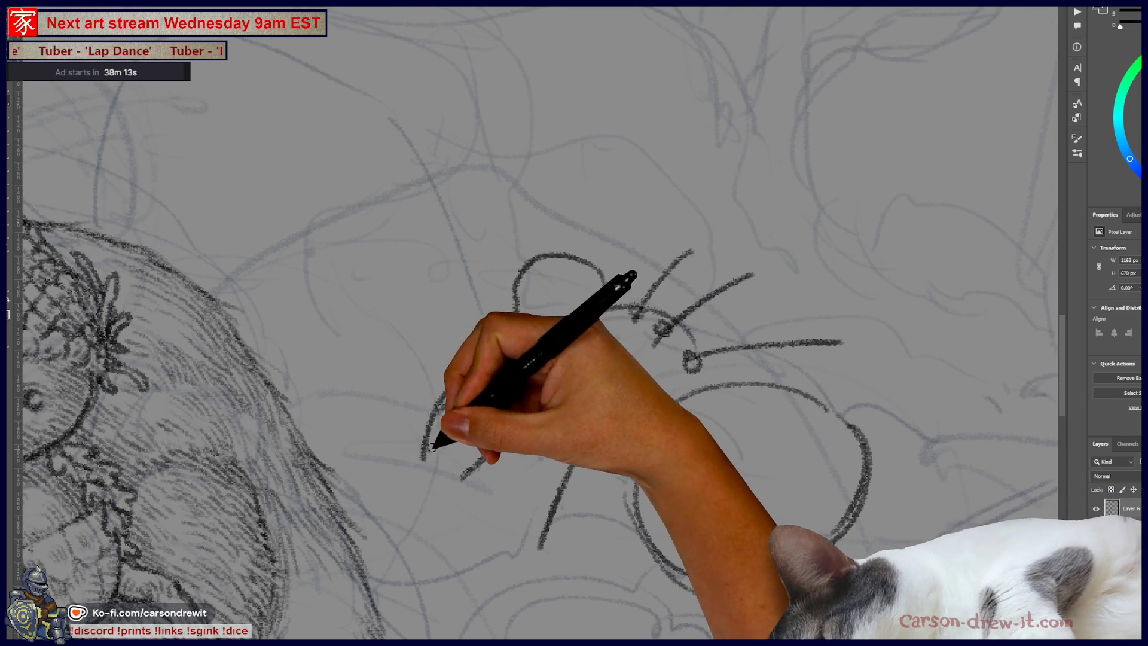
mouse_move(556, 362)
mouse_down()
mouse_move(464, 376)
mouse_move(466, 392)
mouse_up()
mouse_move(487, 442)
mouse_down()
mouse_move(546, 427)
mouse_move(464, 506)
mouse_move(473, 496)
mouse_up()
mouse_move(559, 497)
mouse_down()
mouse_move(530, 550)
mouse_move(541, 547)
mouse_up()
mouse_move(592, 430)
mouse_down()
mouse_move(541, 553)
mouse_move(598, 442)
mouse_up()
mouse_move(693, 354)
mouse_down()
mouse_move(707, 365)
mouse_move(834, 340)
mouse_up()
drag(691, 368, 831, 345)
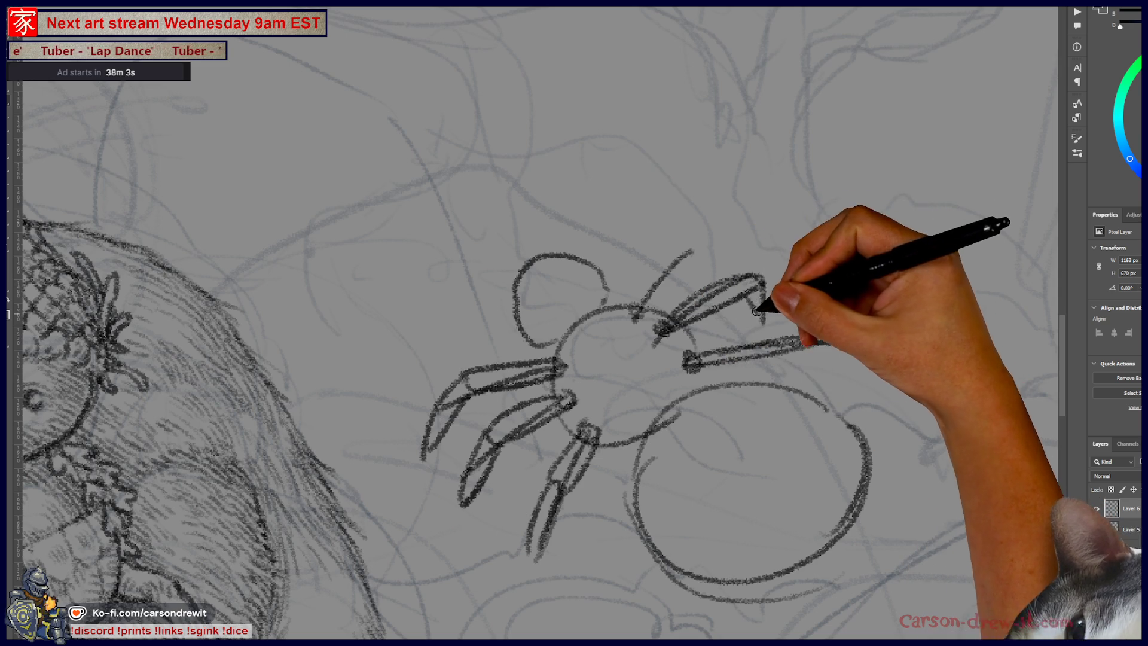
drag(639, 312, 694, 250)
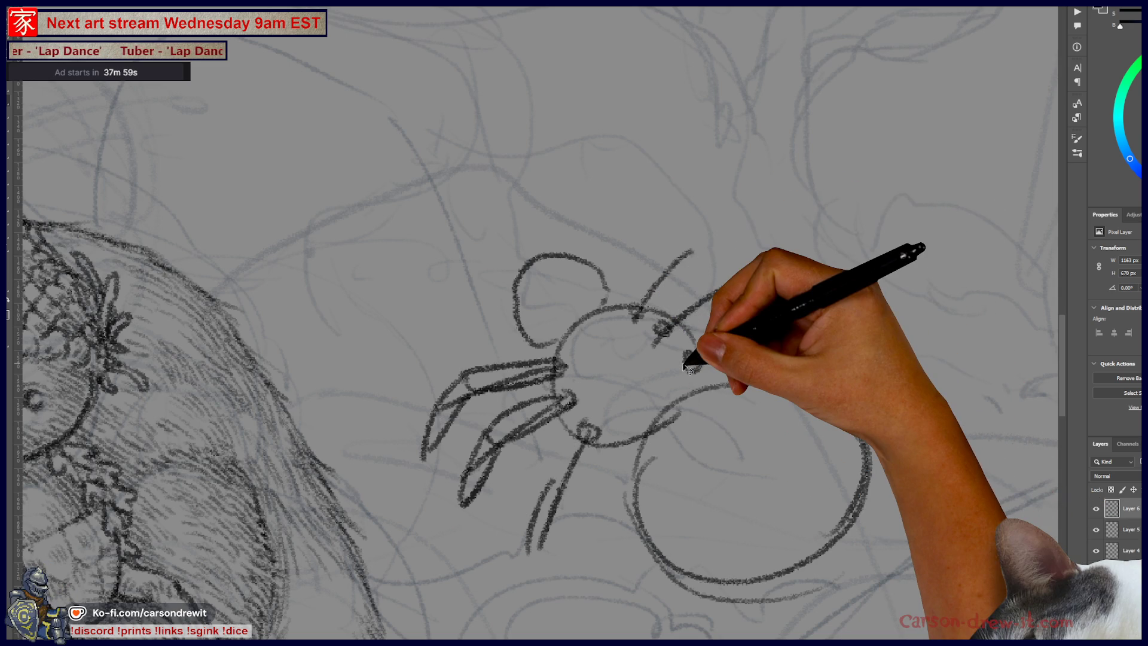
key(ctrl+z)
key(ctrl+z)
key(ctrl+z)
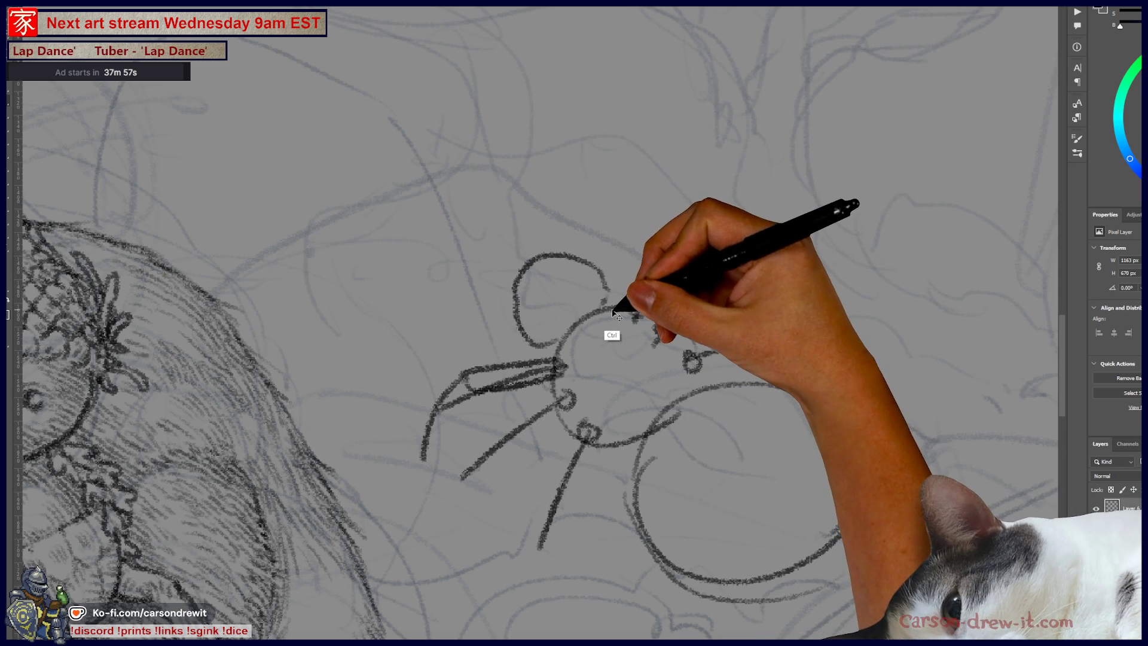
Step: Restore the upper-right leg, sketch trial ovals beside the squirrel, then pan back to the main character
key(ctrl+shift+z)
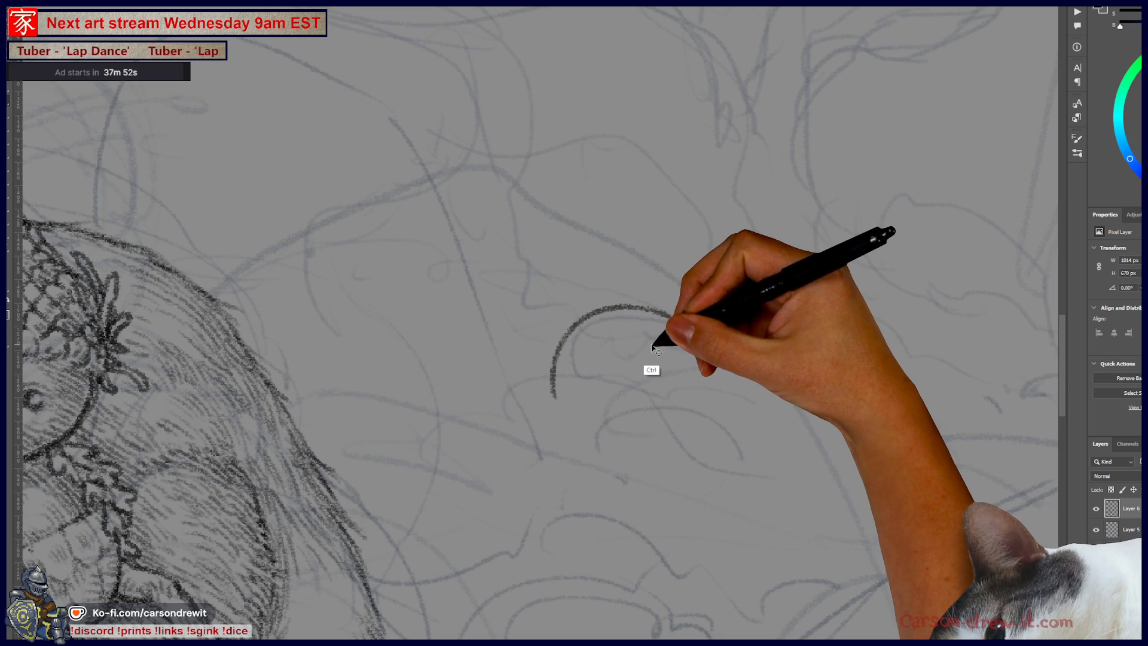
drag(567, 347, 715, 344)
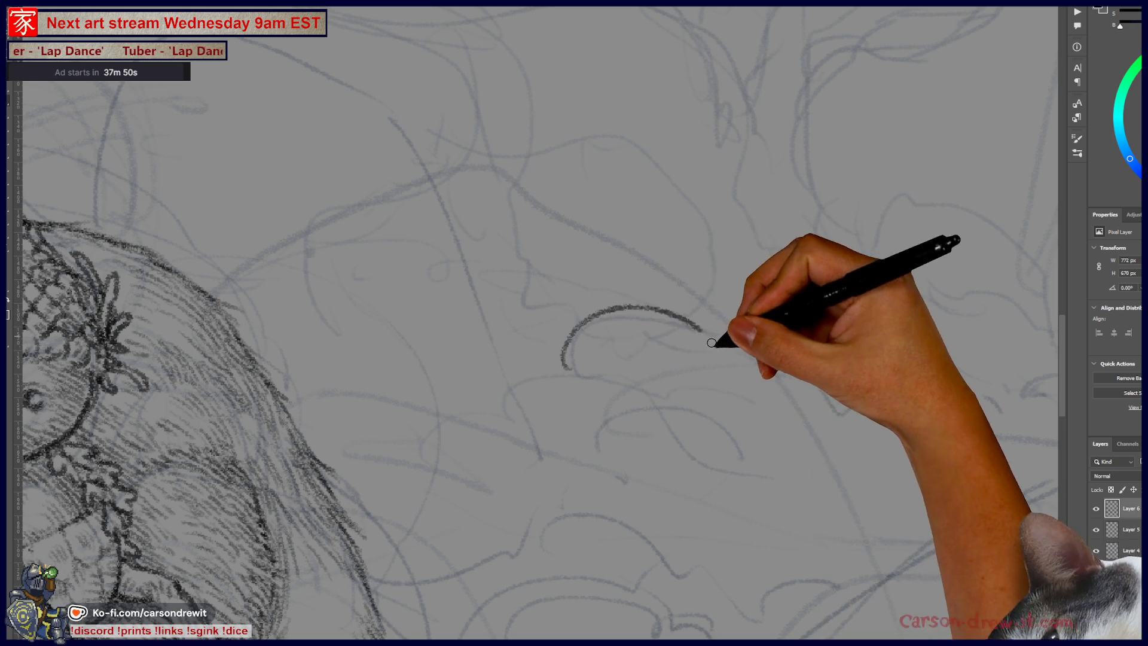
mouse_move(567, 365)
mouse_down()
mouse_move(711, 362)
mouse_move(655, 484)
mouse_up()
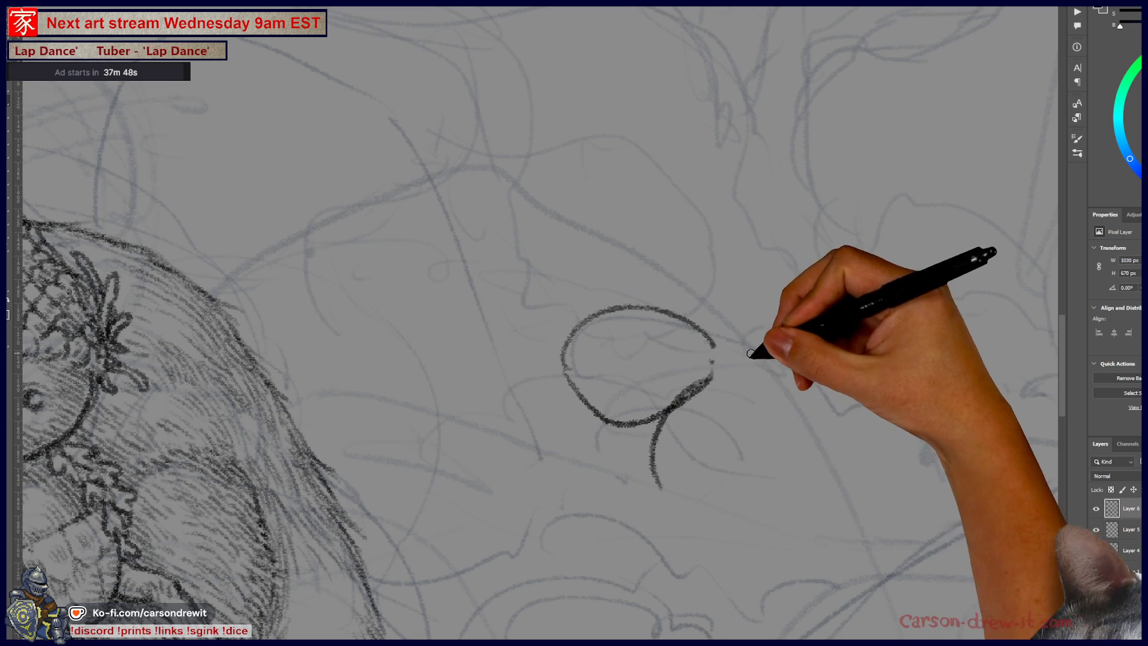
drag(721, 367, 856, 422)
drag(667, 487, 793, 529)
key(ctrl+z)
key(ctrl+z)
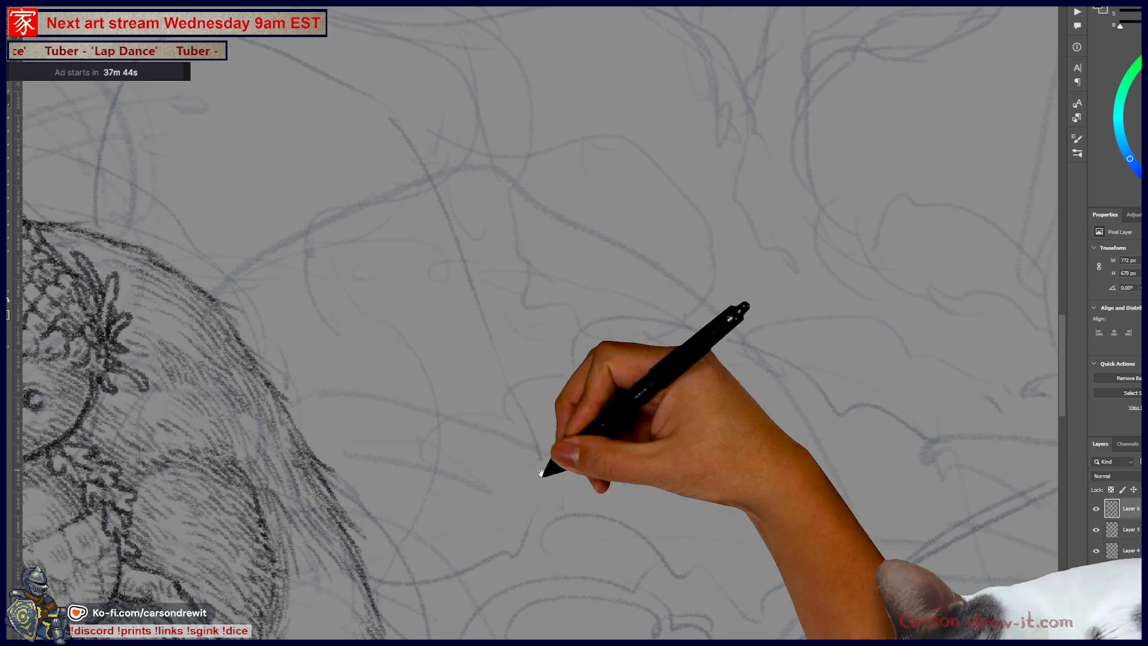
drag(538, 461, 769, 226)
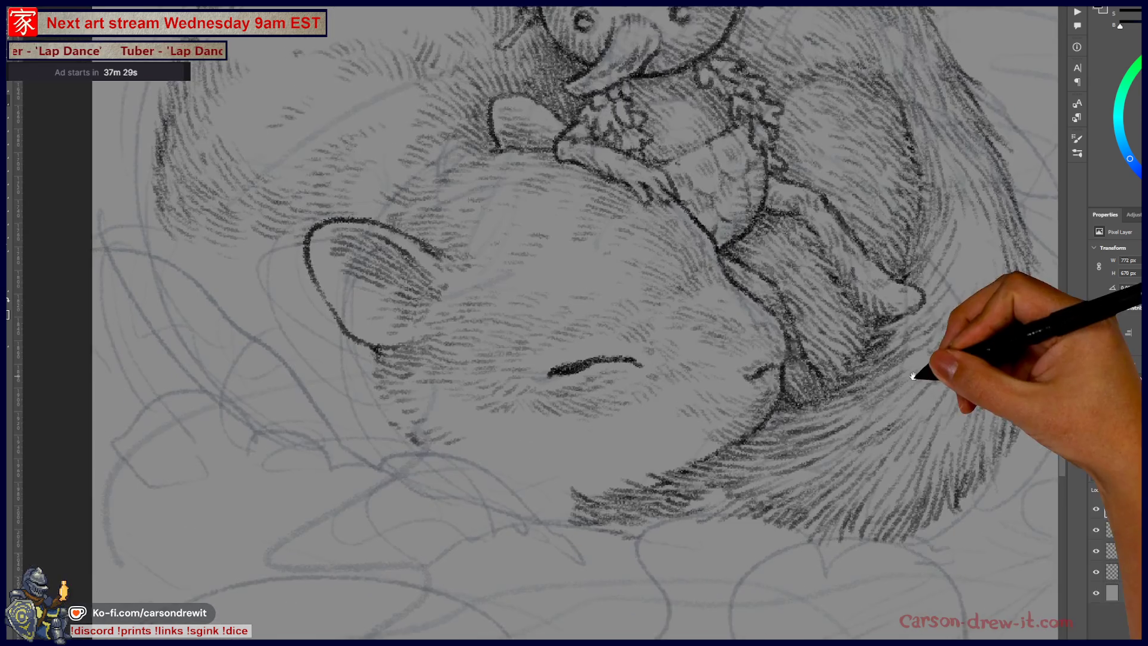
Step: Zoom and pan around the drawing to frame the sleeping squirrel's face and its acorn-capped rider
drag(569, 473, 801, 419)
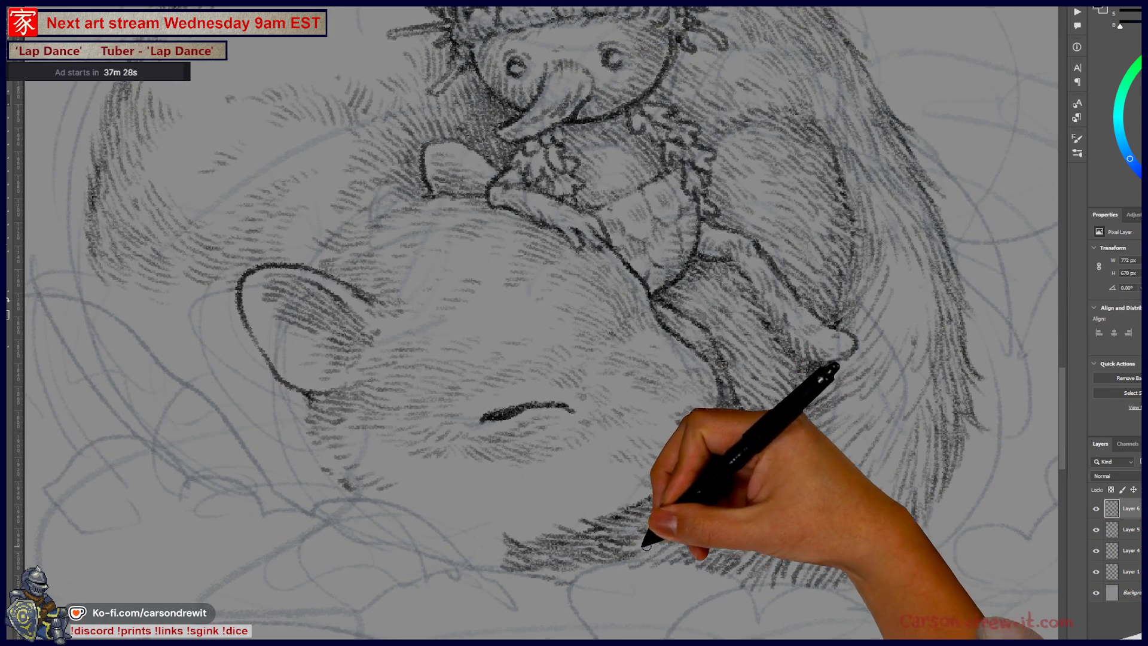
drag(782, 538, 686, 469)
key(ctrl+minus)
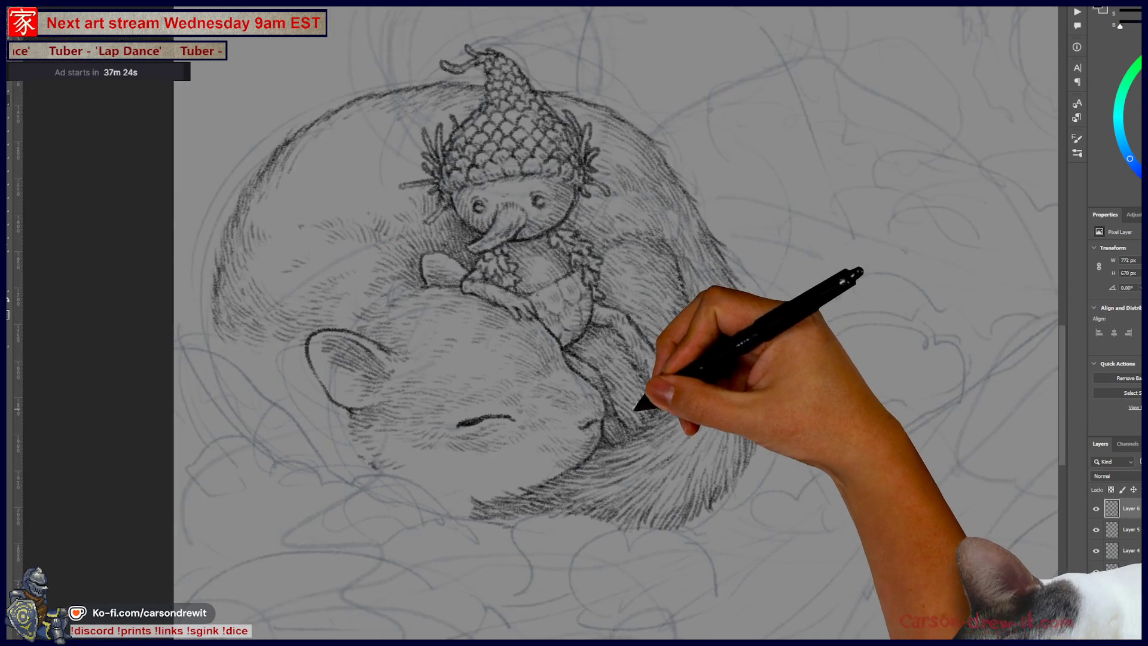
mouse_move(507, 441)
mouse_down()
mouse_move(587, 458)
mouse_move(598, 421)
mouse_up()
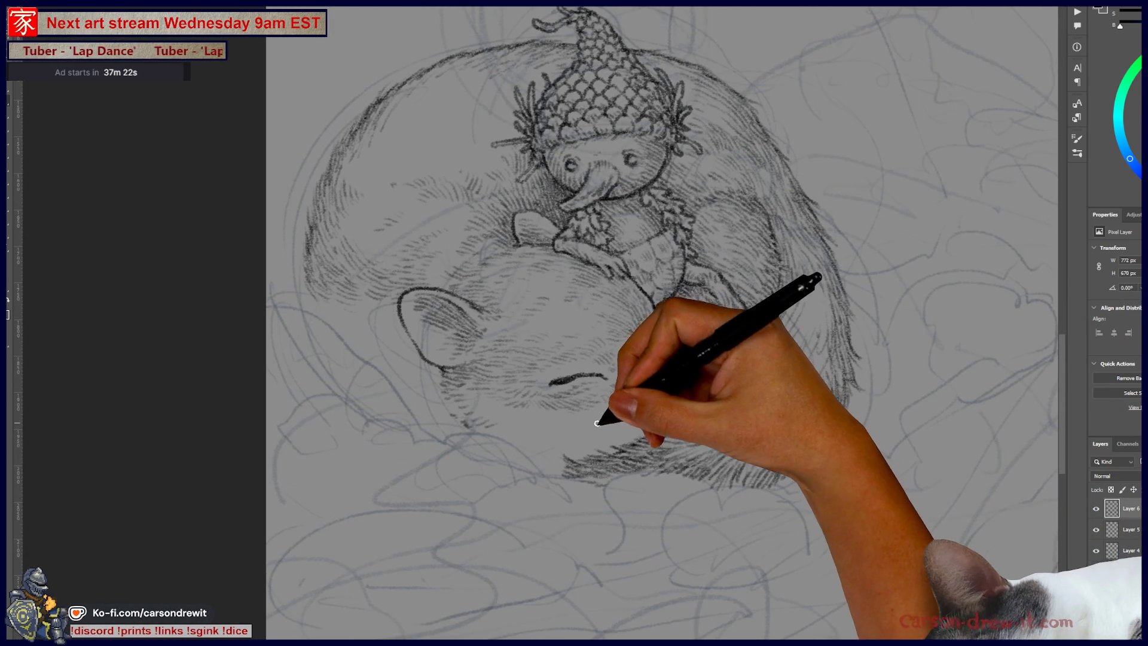
key(ctrl+plus)
drag(576, 467, 543, 402)
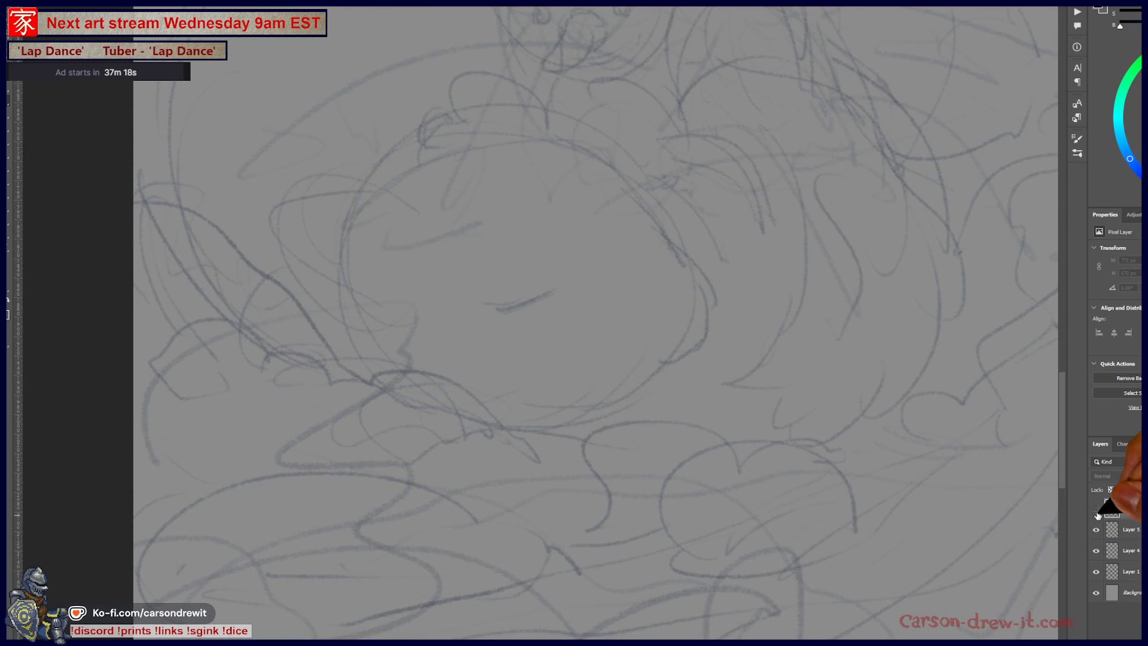
key(ctrl+minus)
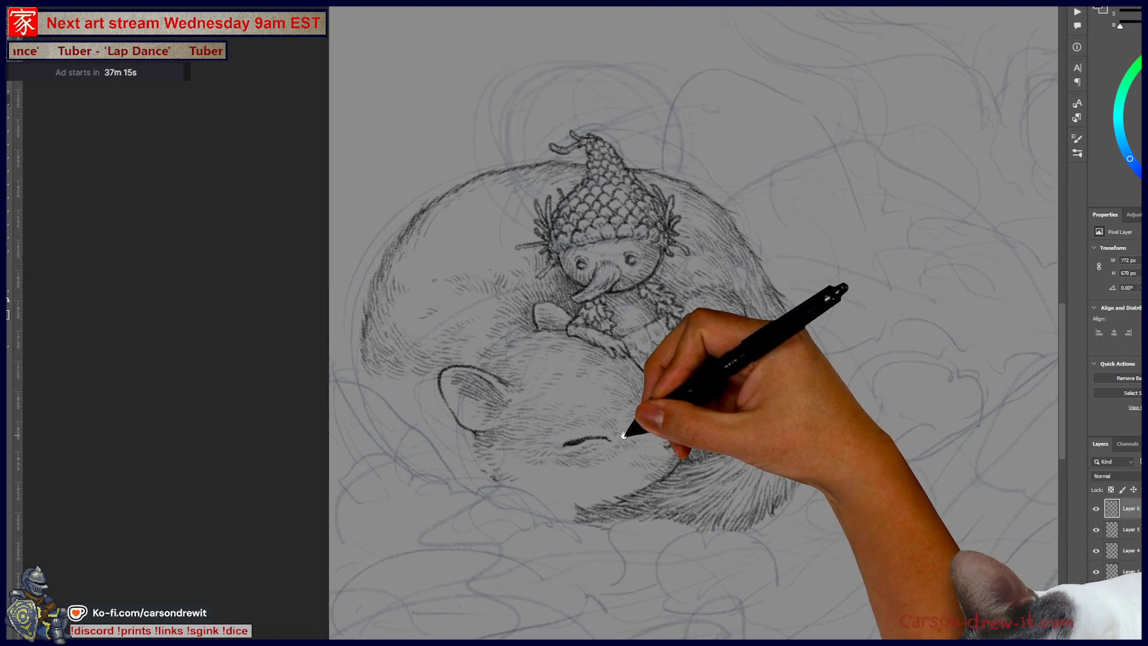
drag(594, 437, 635, 415)
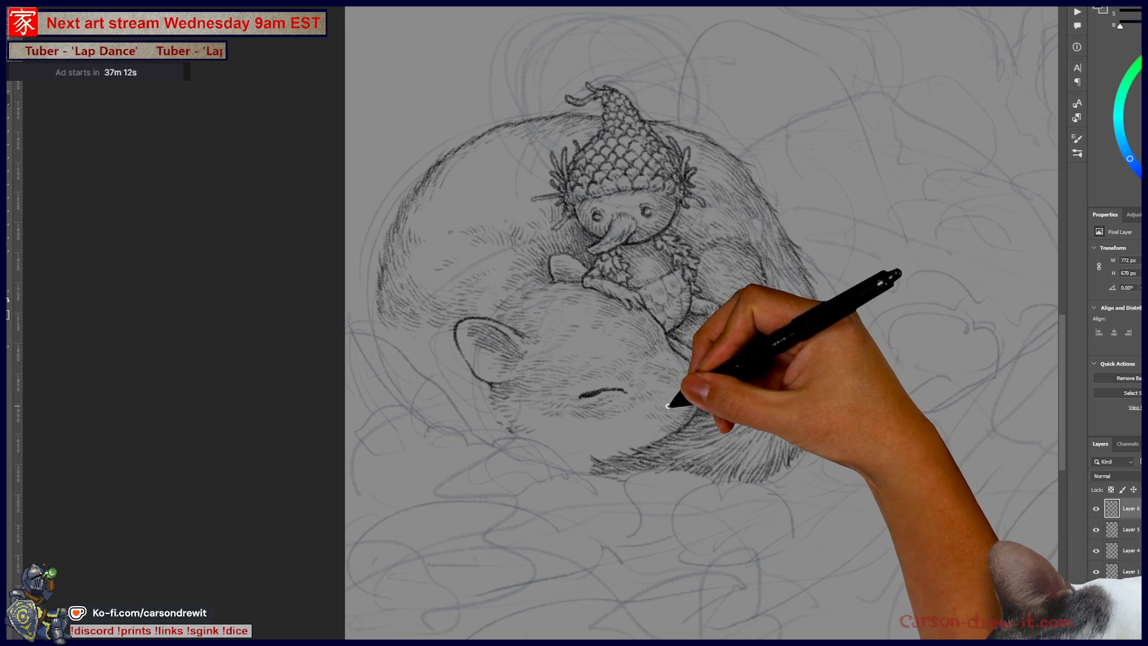
scroll(398, 356, up, 3)
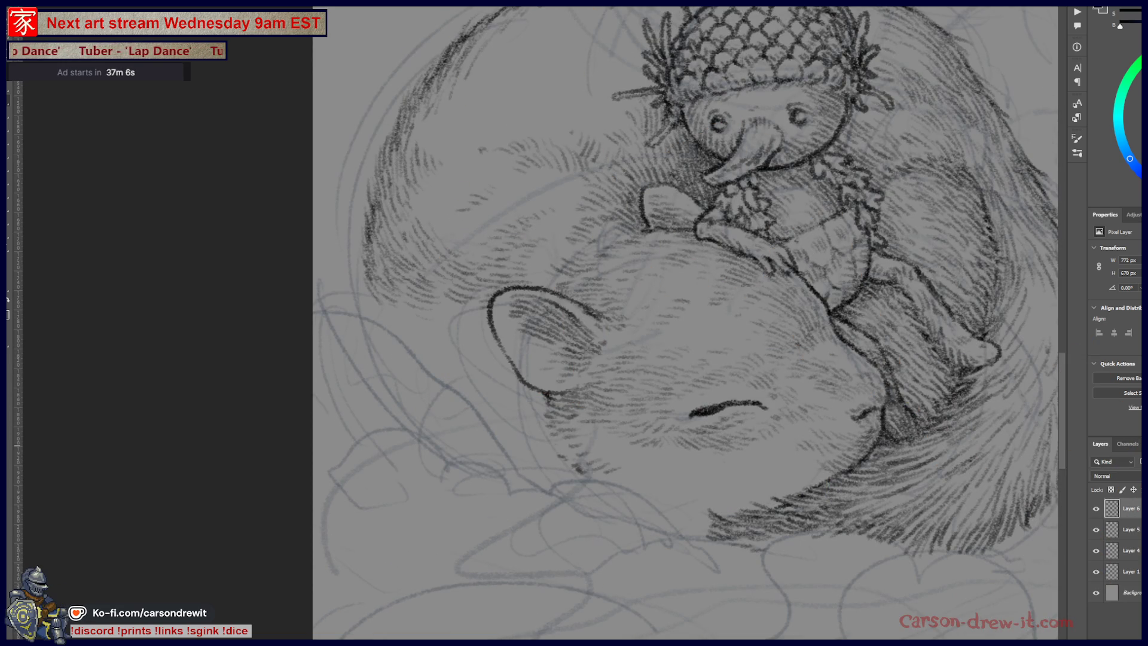
Step: Pan the view to the empty space left of the squirrel
drag(676, 419, 515, 353)
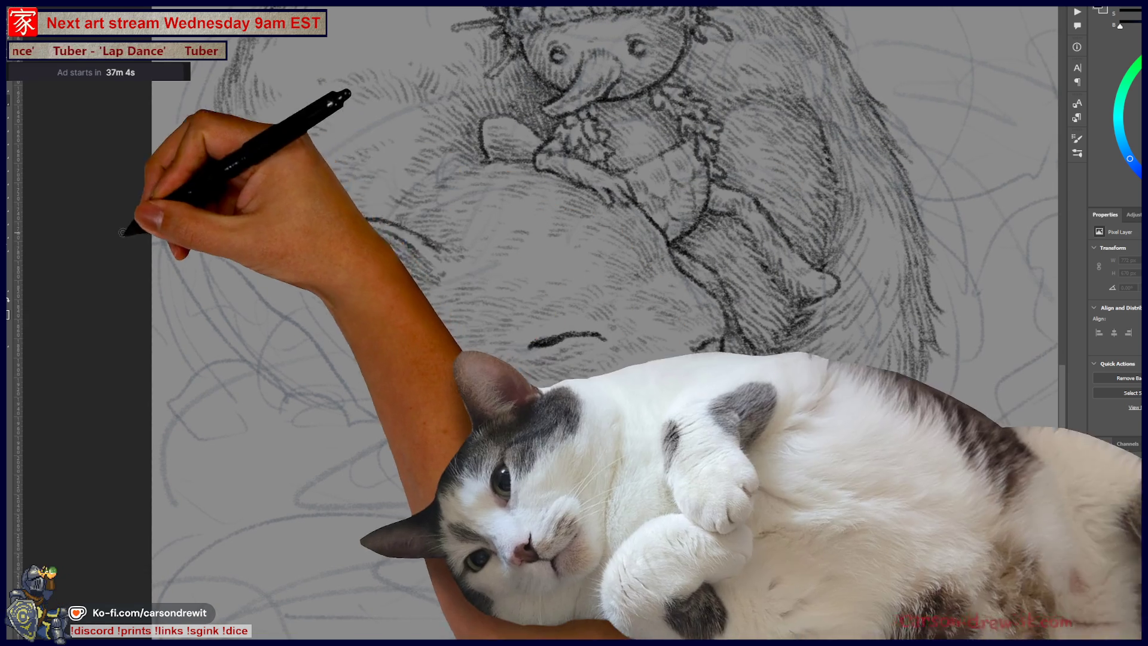
mouse_move(1017, 36)
mouse_down()
mouse_move(671, 362)
mouse_move(1015, 82)
mouse_up()
drag(855, 229, 1076, 51)
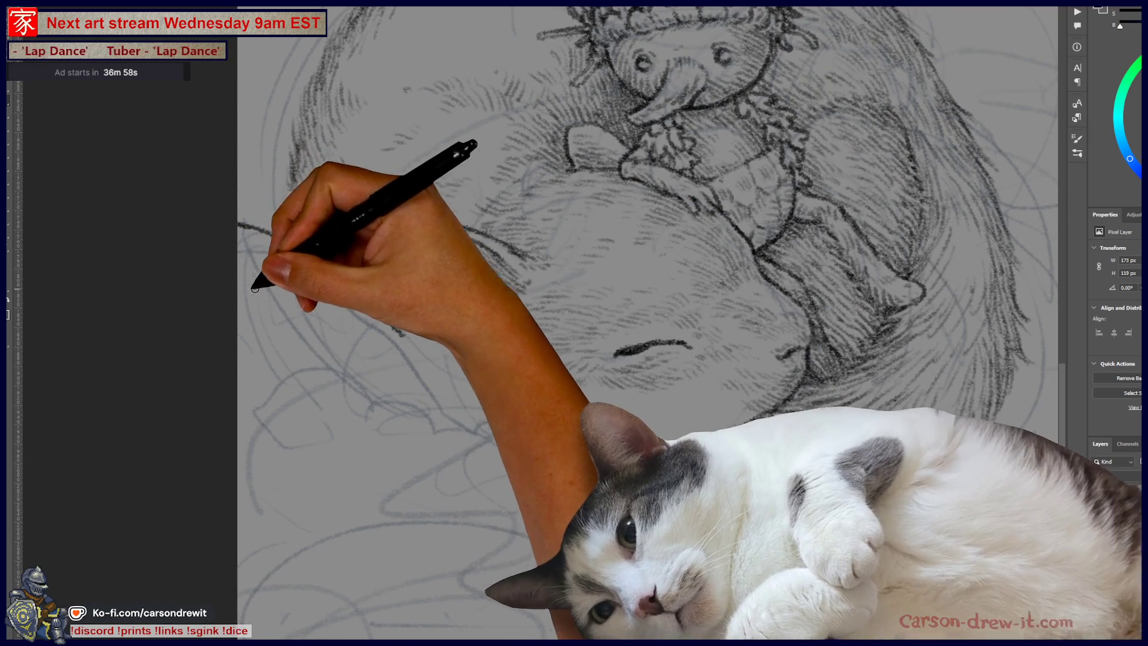
Step: Draw the first branch lines beside the squirrel's head, below its ear and near its cheek
drag(287, 263, 328, 300)
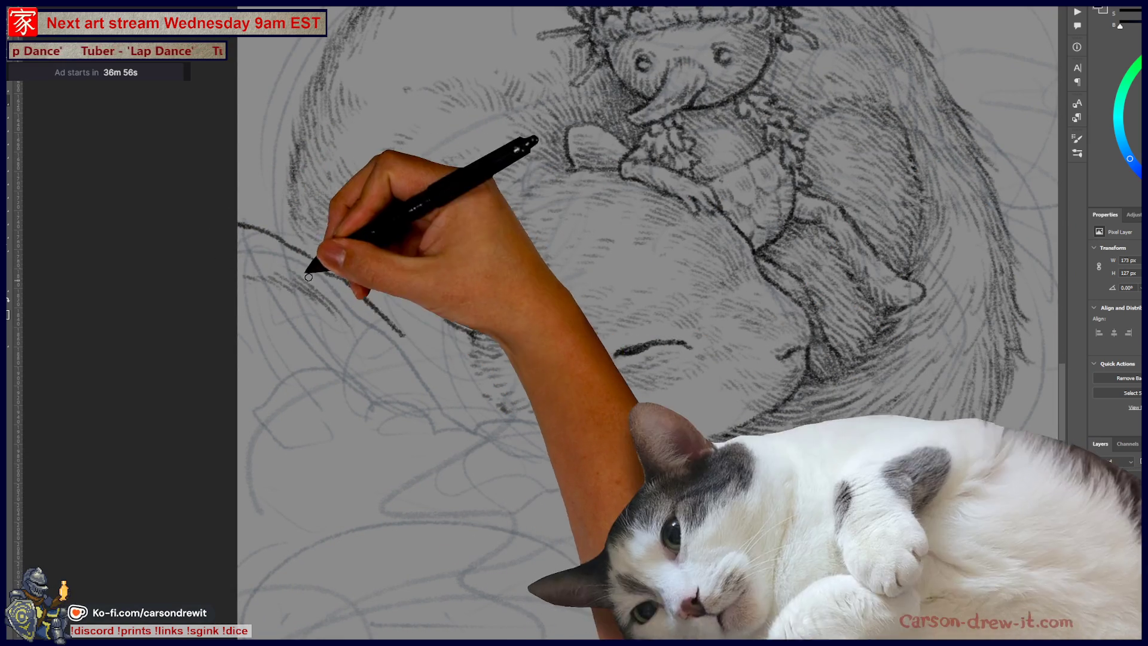
drag(419, 251, 410, 405)
mouse_move(385, 328)
mouse_down()
mouse_move(418, 405)
mouse_move(458, 446)
mouse_move(423, 372)
mouse_up()
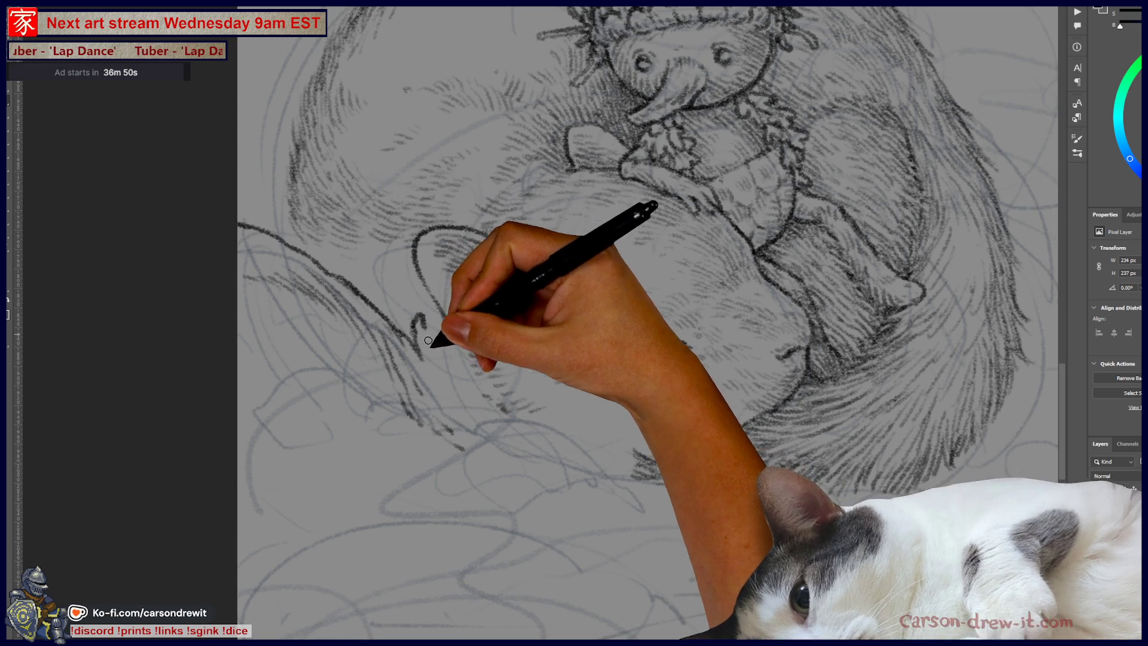
drag(447, 366, 458, 390)
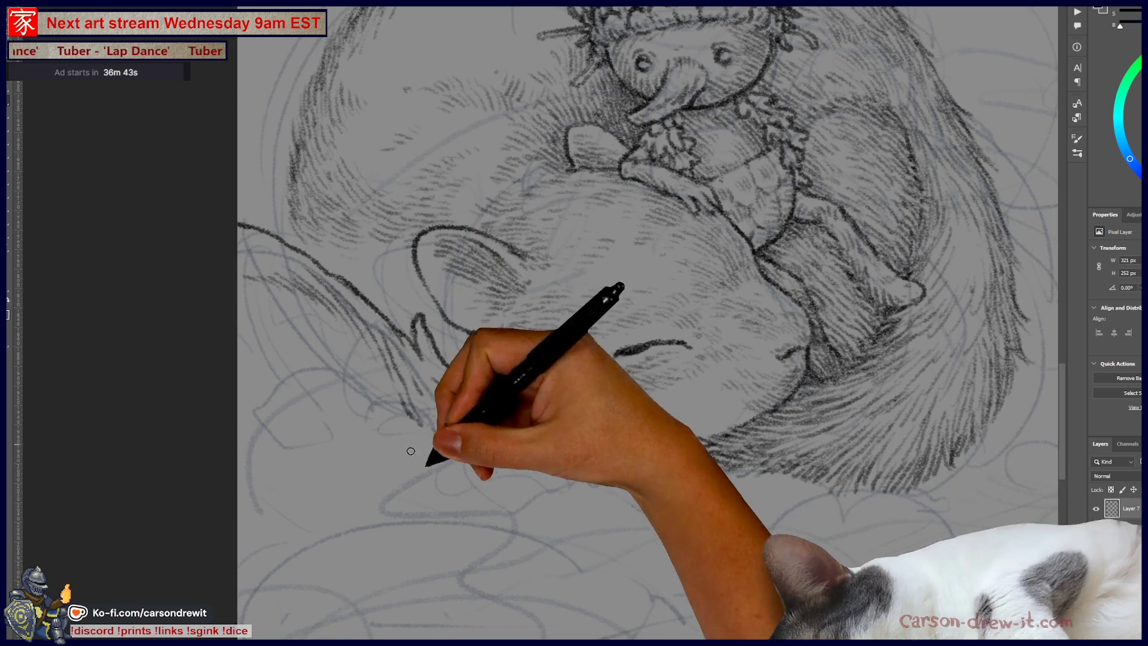
Step: Extend the branch down past the squirrel's cheek, curving below it with a line rising from its end
scroll(397, 423, down, 3)
drag(459, 346, 464, 378)
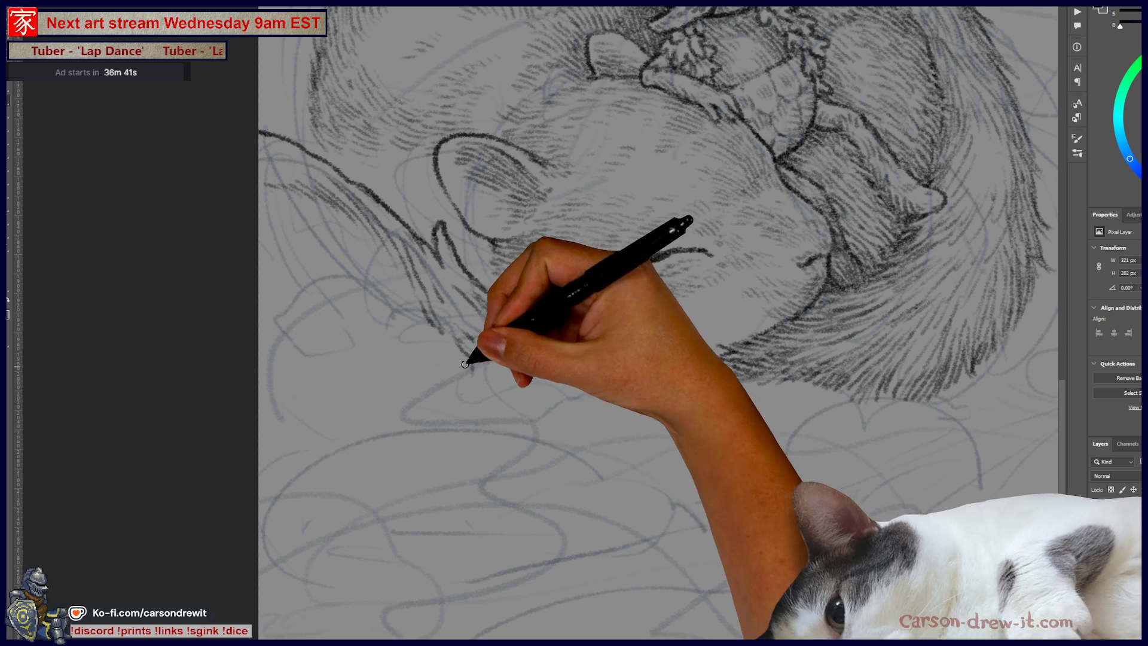
drag(463, 473, 512, 505)
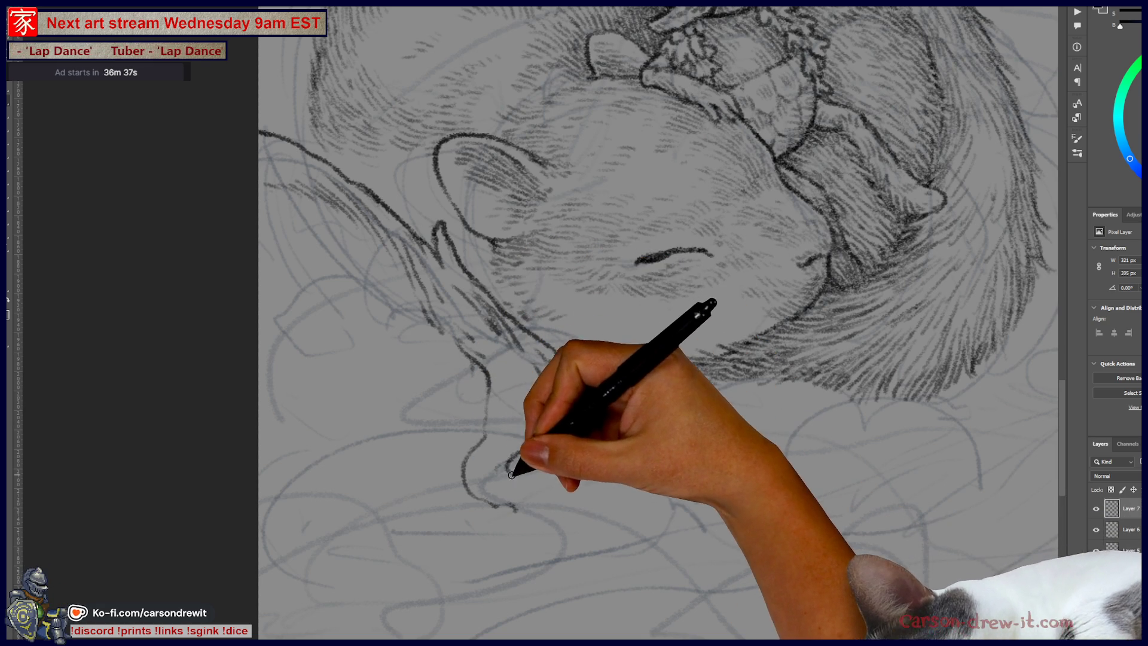
mouse_move(517, 474)
mouse_down()
mouse_move(535, 441)
mouse_move(595, 461)
mouse_up()
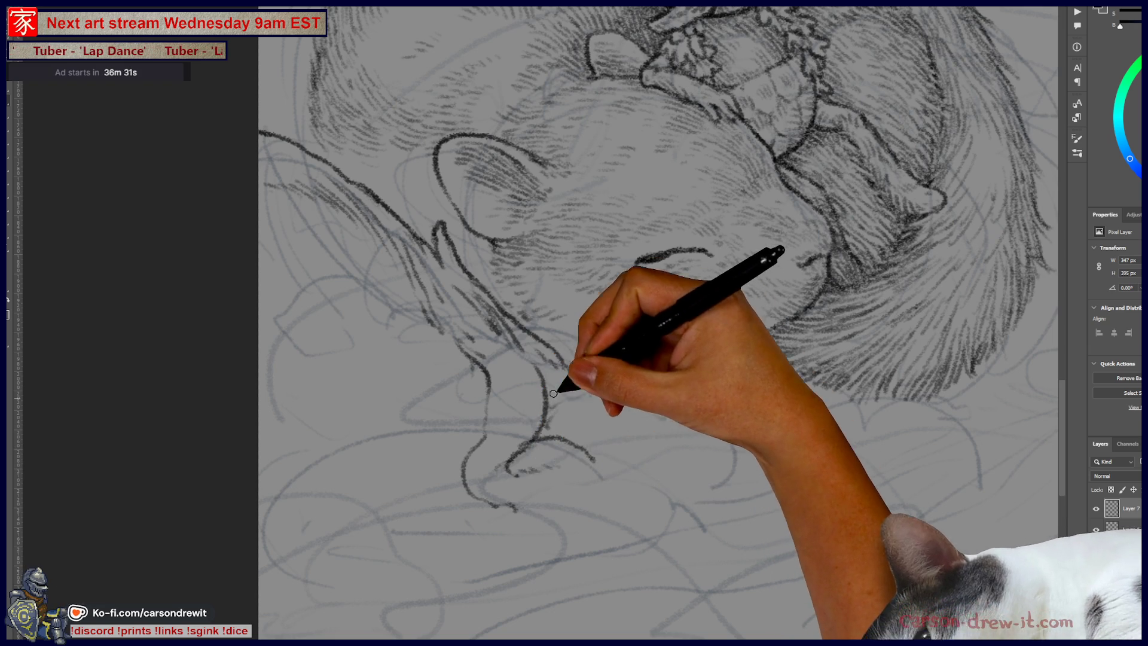
drag(547, 400, 622, 371)
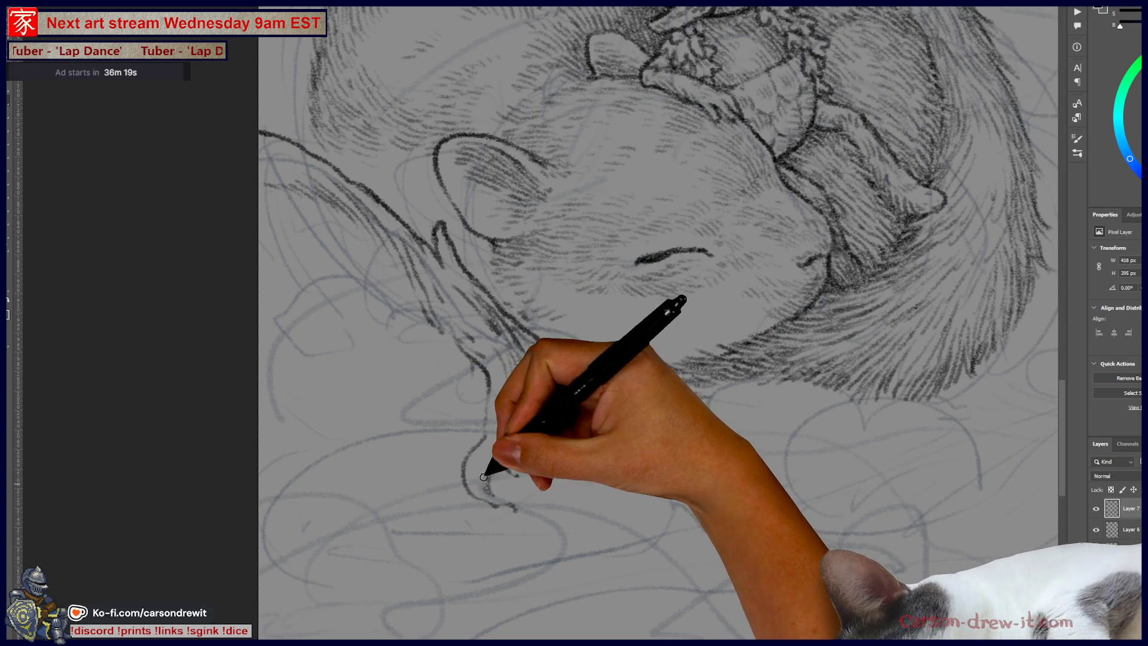
Step: Add dark curling twigs under the squirrel's chin and strokes along the branch's upper left edge
mouse_move(484, 419)
mouse_down()
mouse_move(472, 490)
mouse_move(592, 461)
mouse_up()
drag(527, 419, 508, 406)
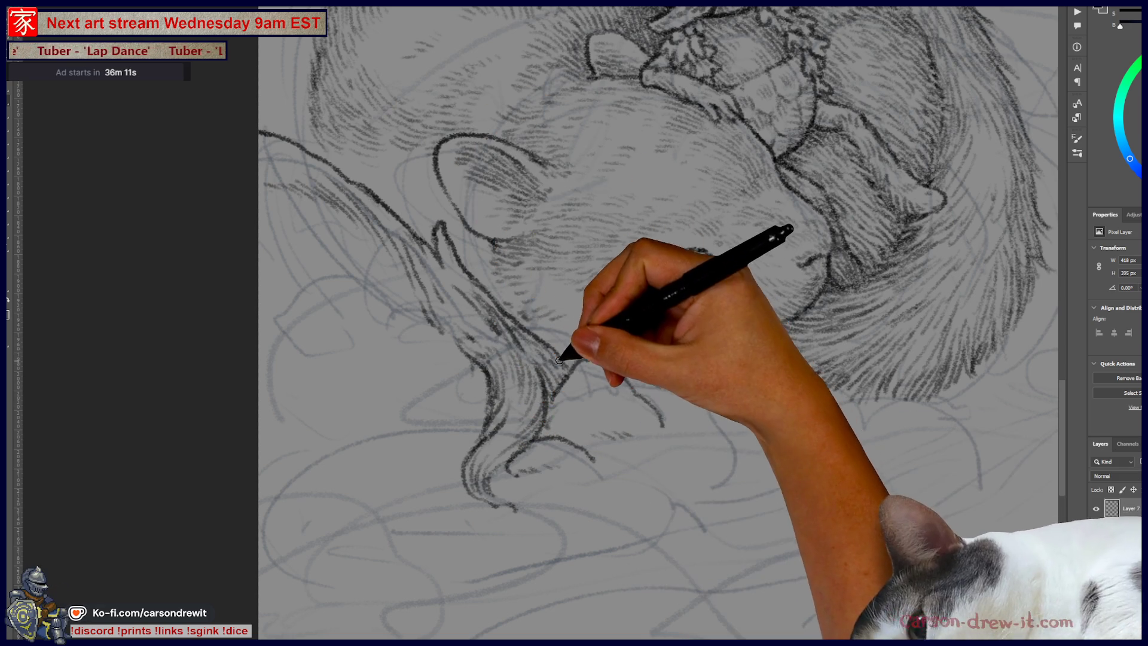
mouse_move(572, 363)
mouse_down()
mouse_move(658, 390)
mouse_move(694, 359)
mouse_move(682, 364)
mouse_move(677, 420)
mouse_move(692, 397)
mouse_move(728, 394)
mouse_up()
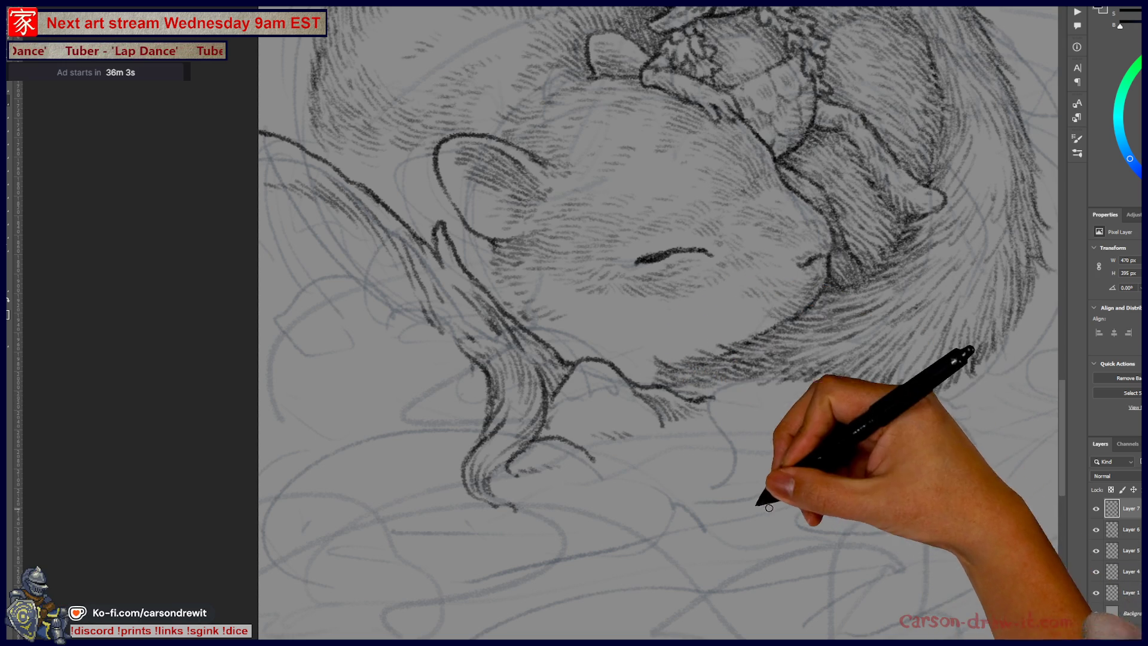
scroll(551, 496, up, 3)
scroll(419, 299, left, 3)
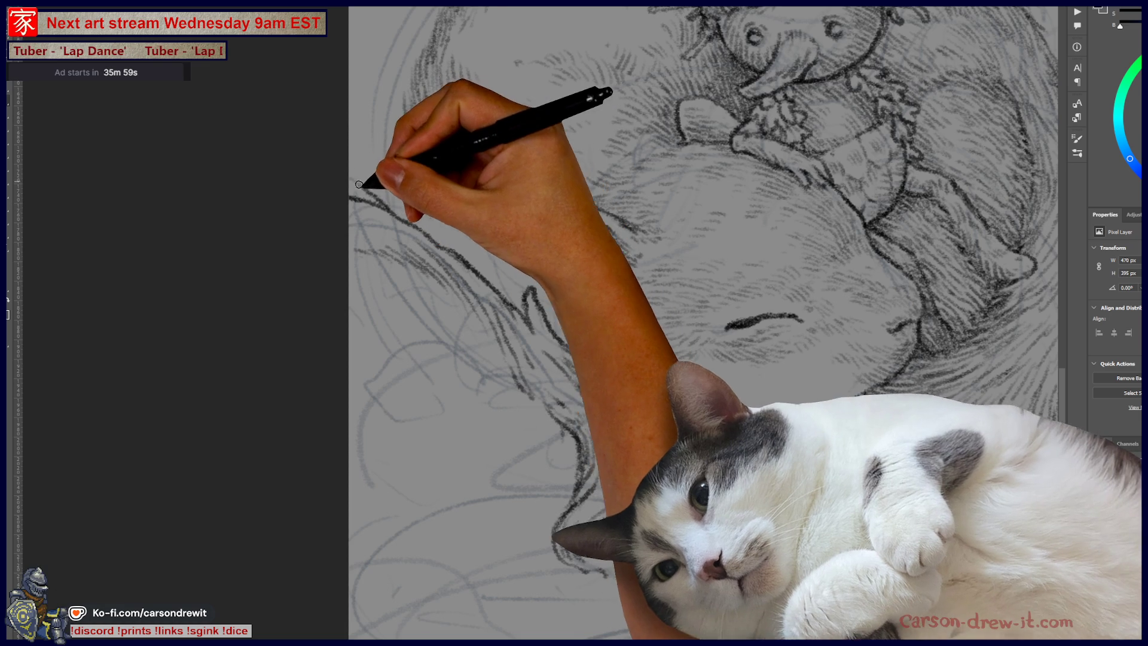
drag(338, 150, 353, 223)
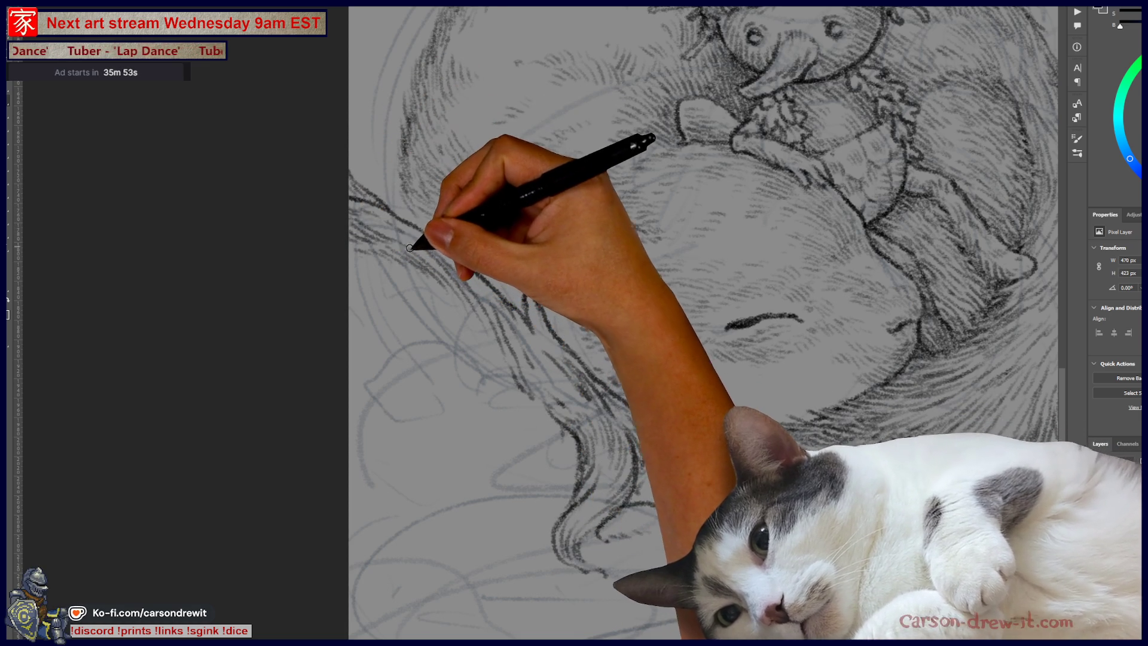
scroll(685, 328, down, 5)
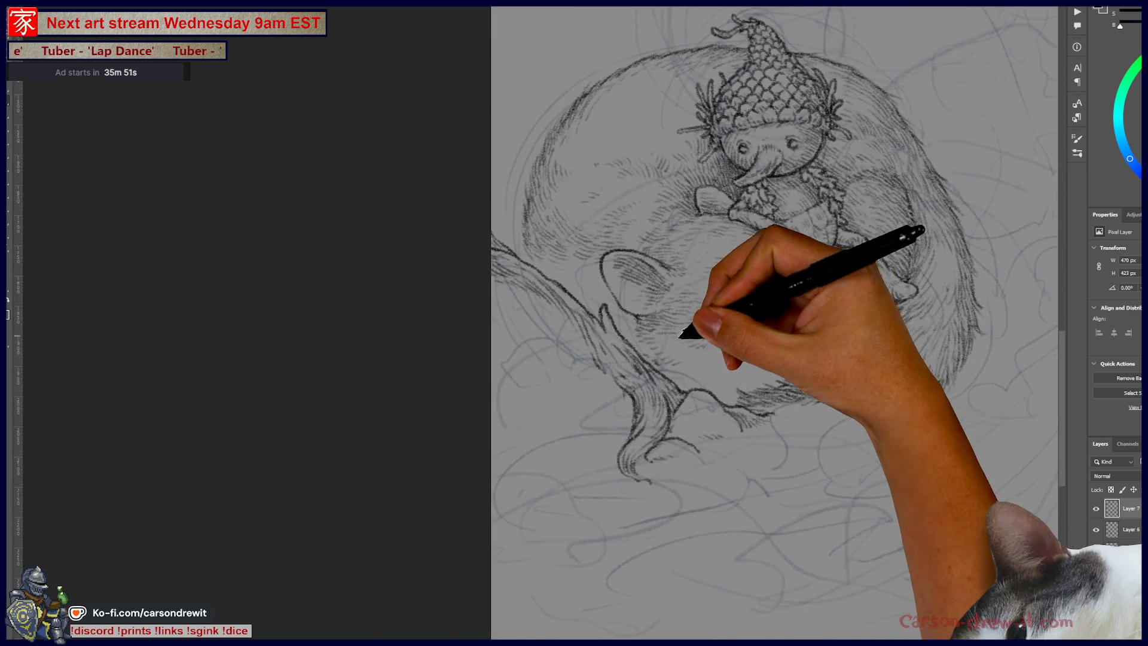
Step: Extend the branch upward past the squirrel's back and hatch shading into the lower branch
scroll(440, 412, up, 2)
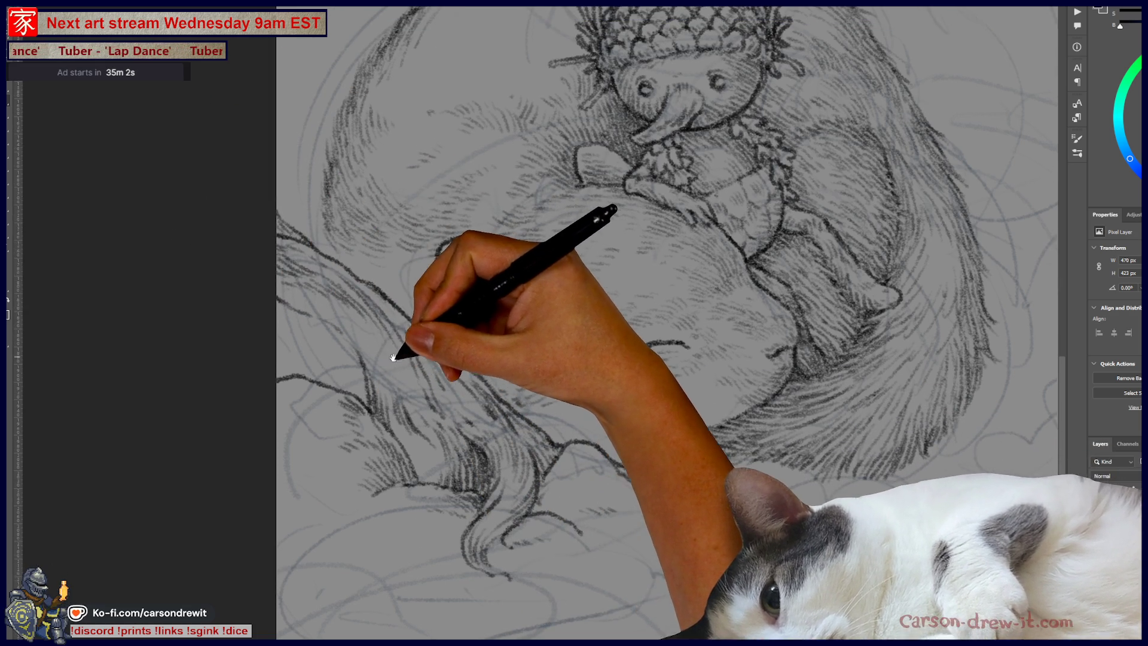
drag(352, 332, 417, 451)
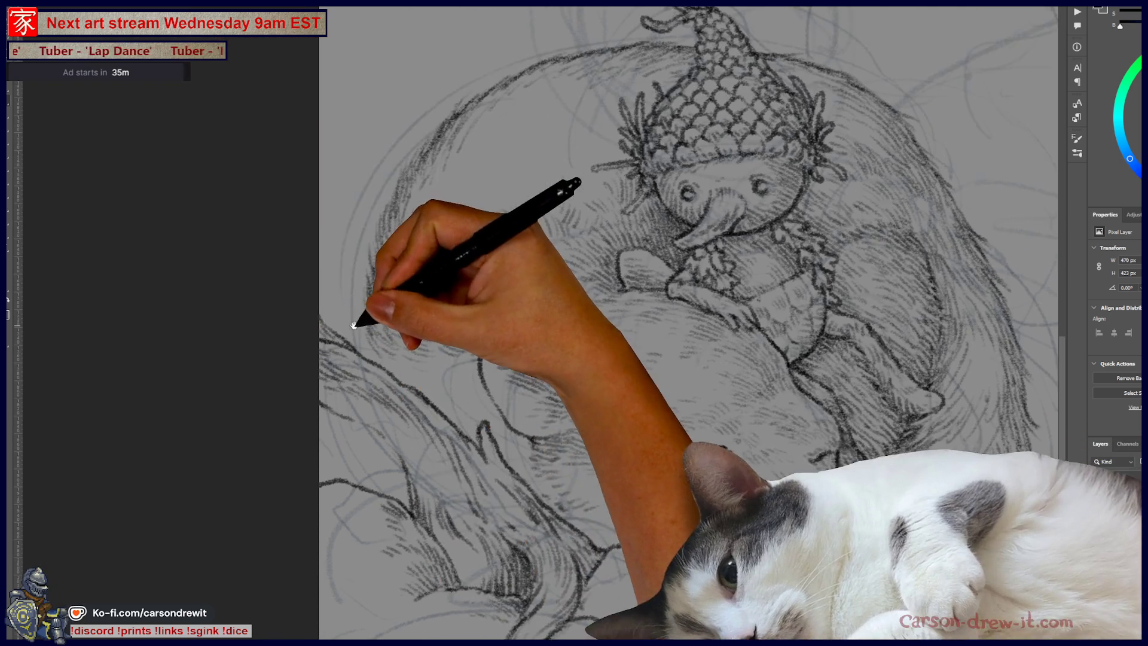
drag(353, 326, 350, 325)
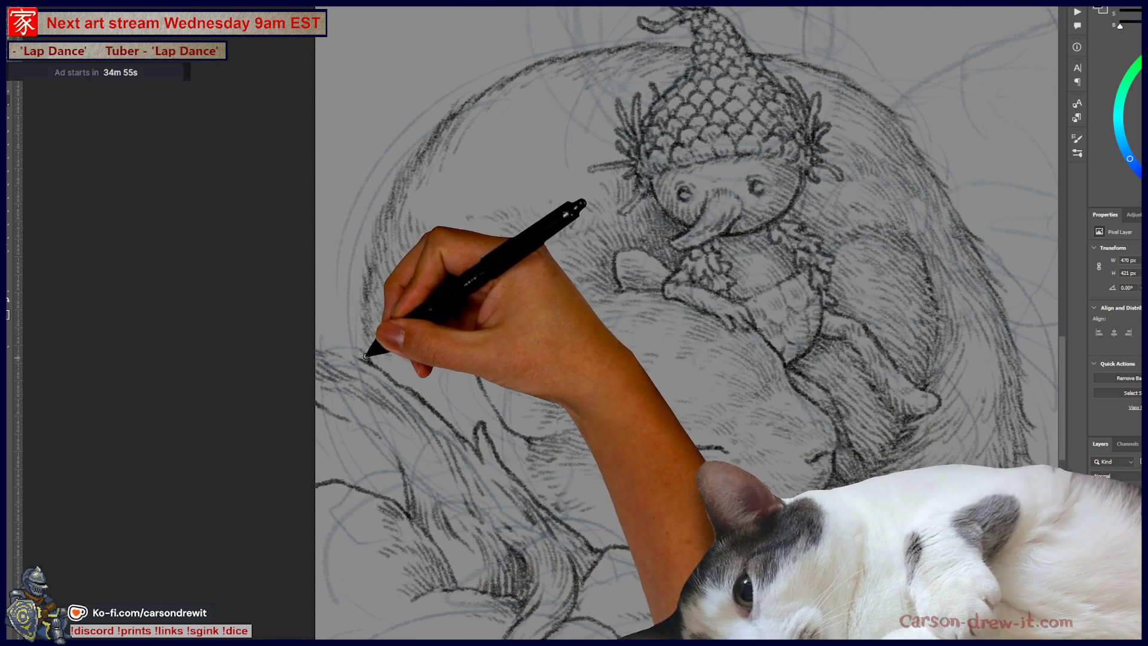
drag(335, 322, 323, 223)
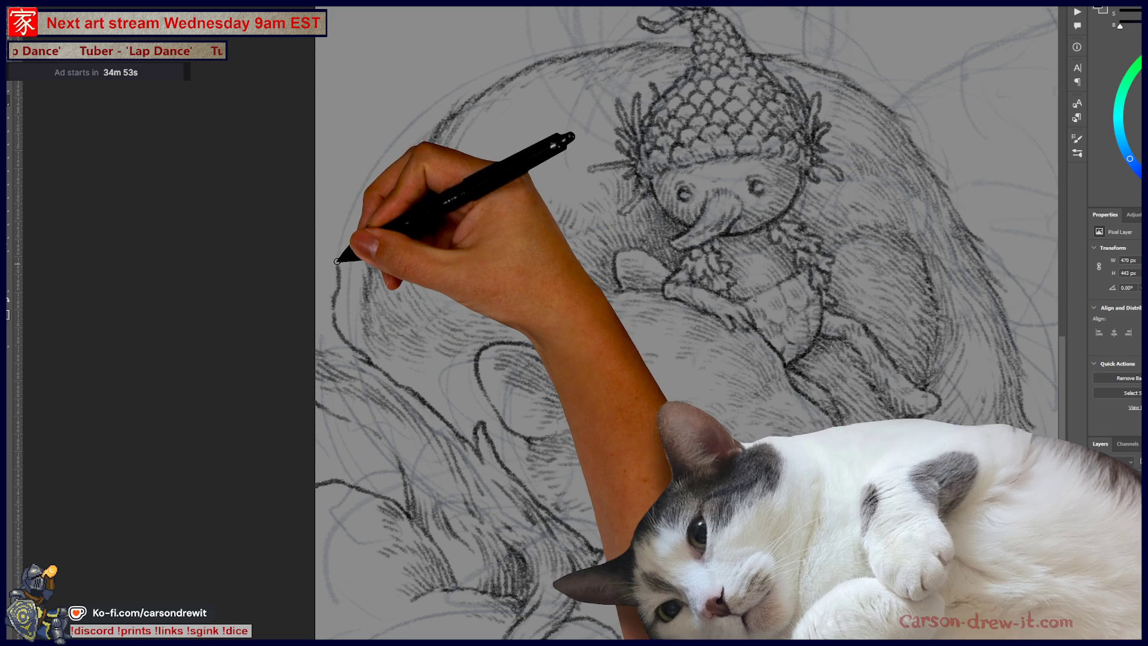
drag(782, 569, 396, 273)
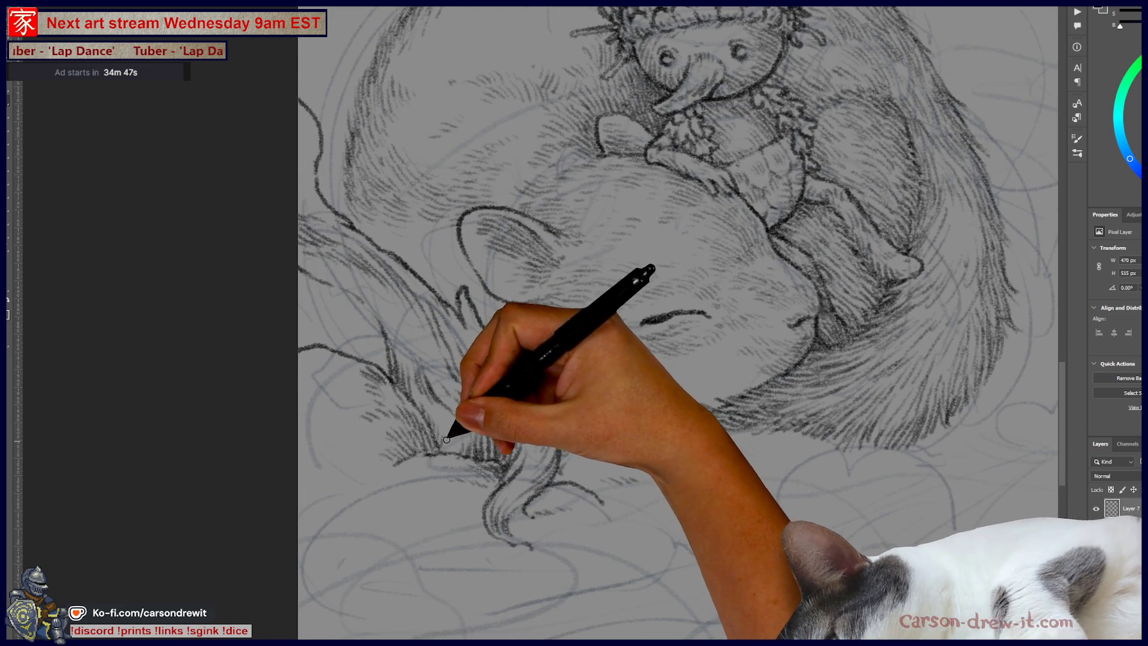
mouse_move(427, 420)
mouse_down()
mouse_move(449, 430)
mouse_move(441, 388)
mouse_move(368, 315)
mouse_up()
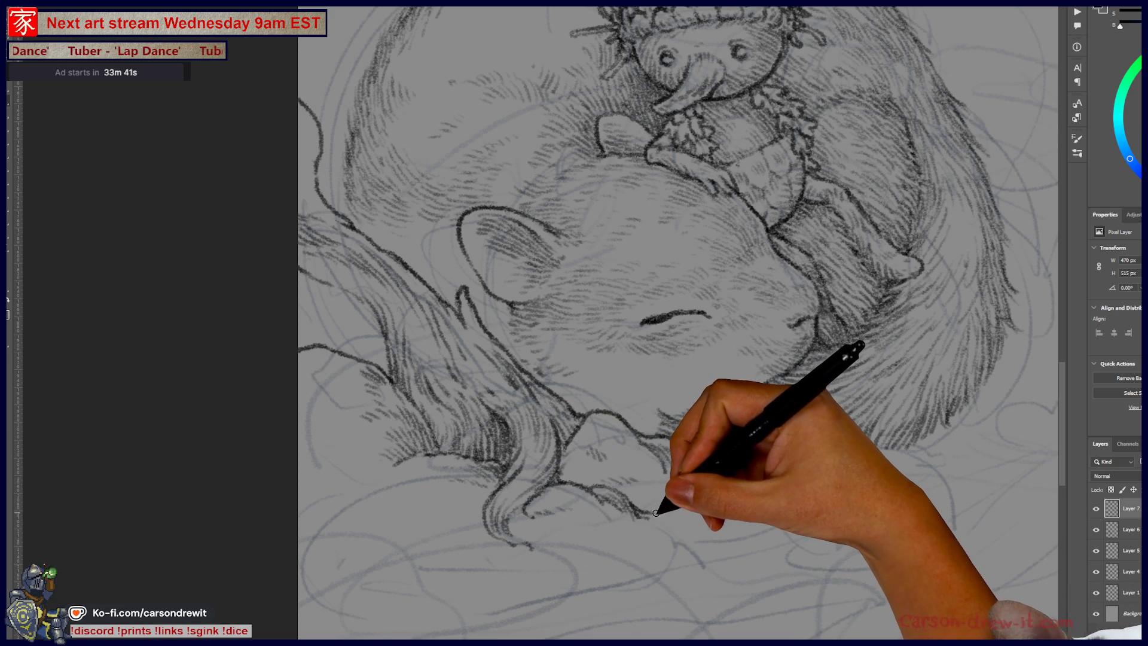
Step: Shift the view to reveal more of the branch beneath the squirrel's chin
drag(744, 505, 857, 569)
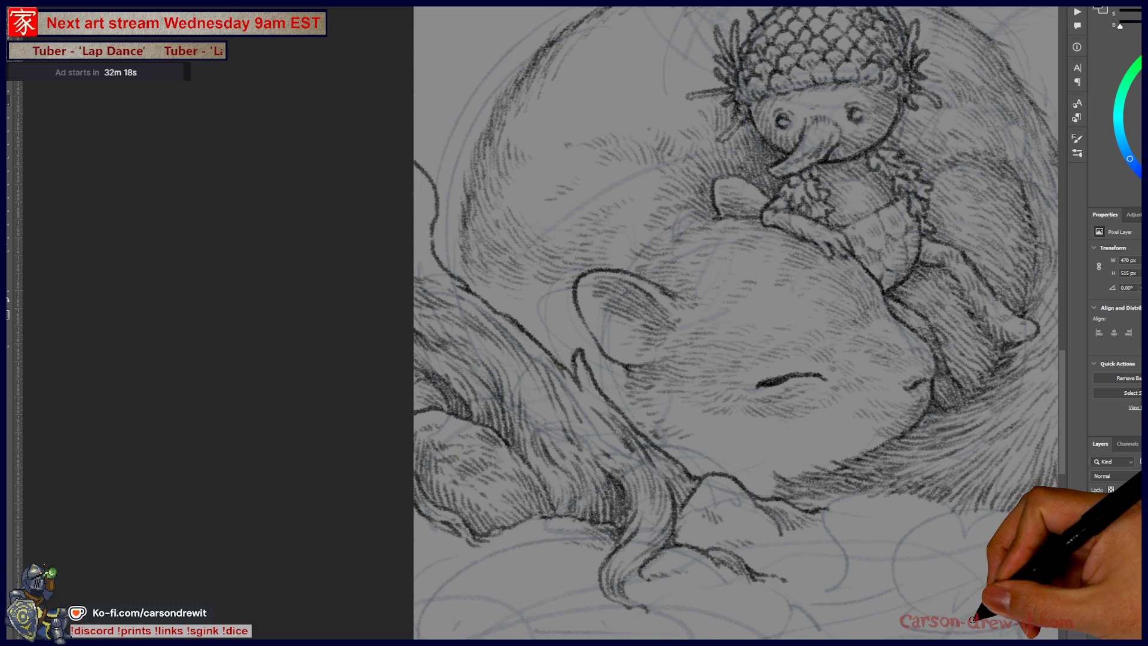
scroll(359, 356, down, 3)
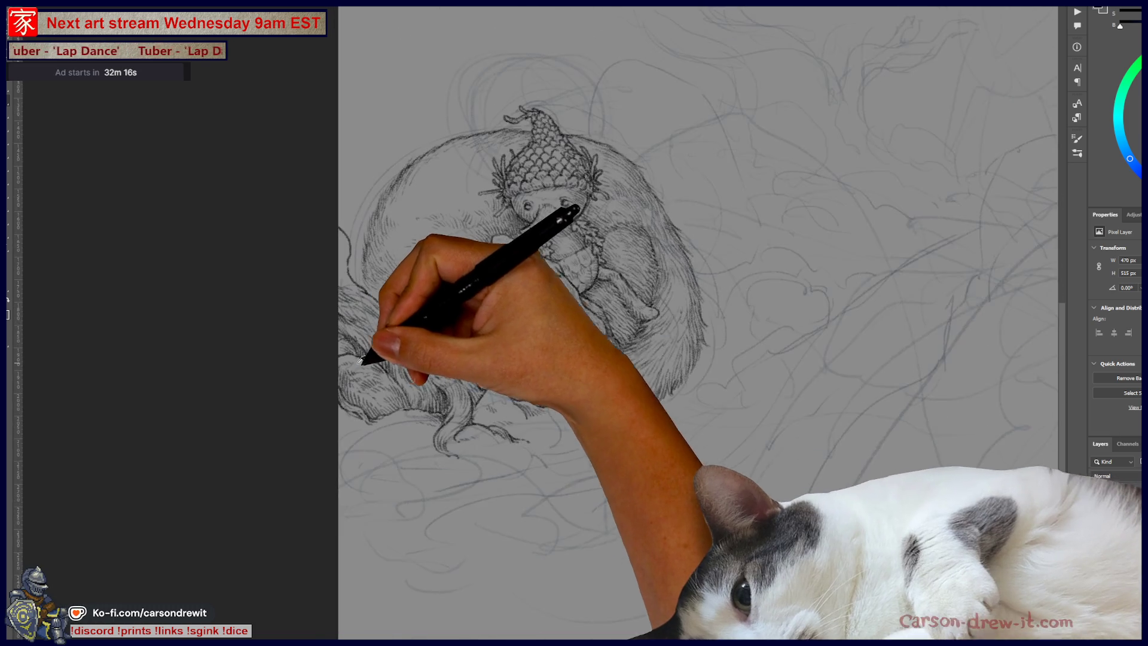
scroll(473, 430, up, 2)
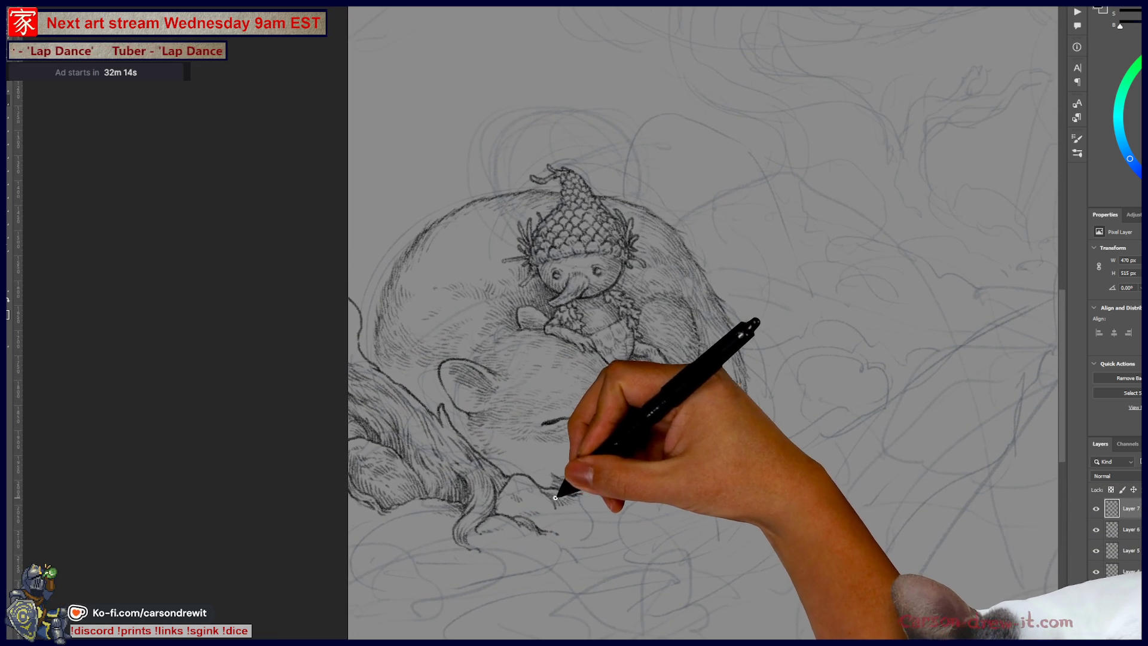
scroll(559, 489, up, 2)
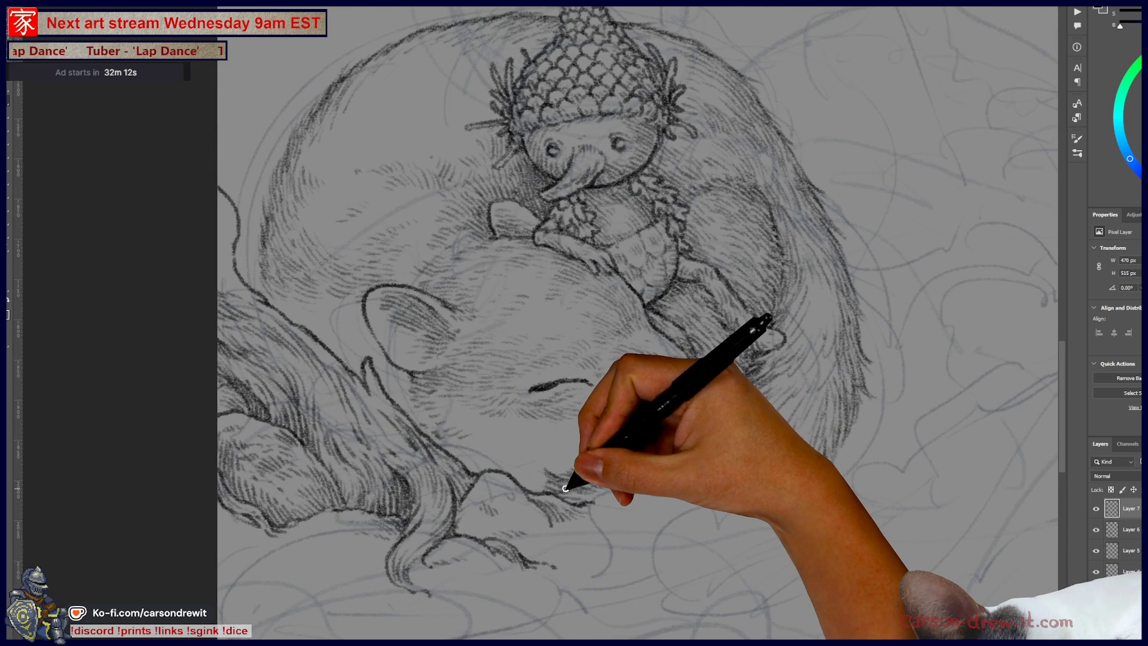
scroll(565, 489, down, 2)
scroll(600, 454, up, 2)
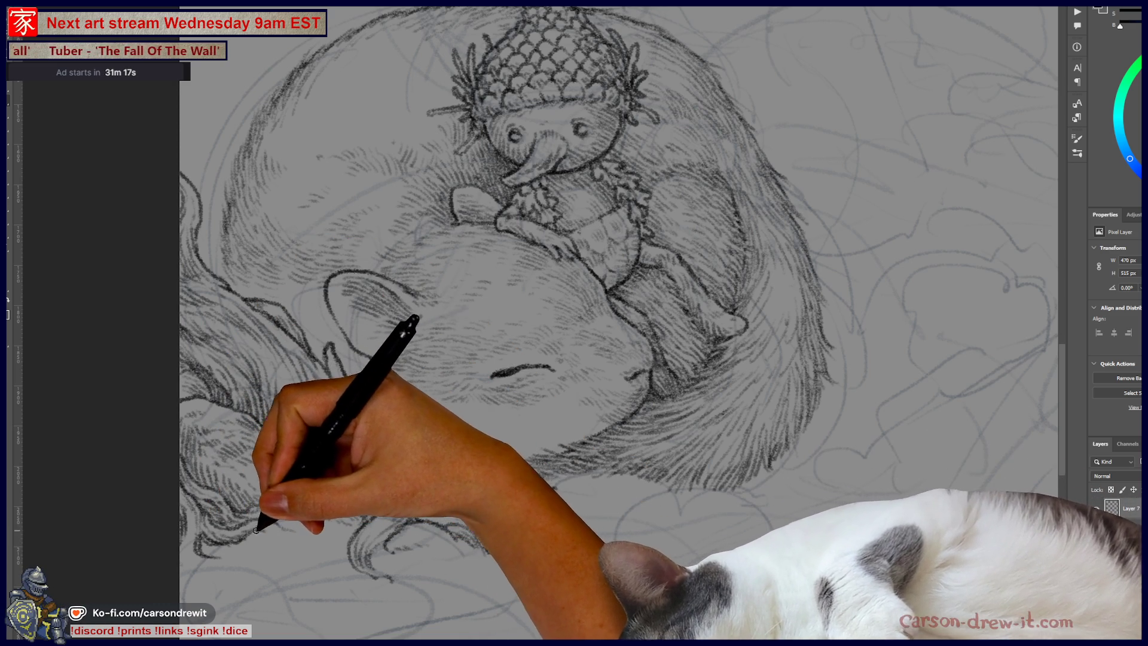
drag(288, 538, 252, 555)
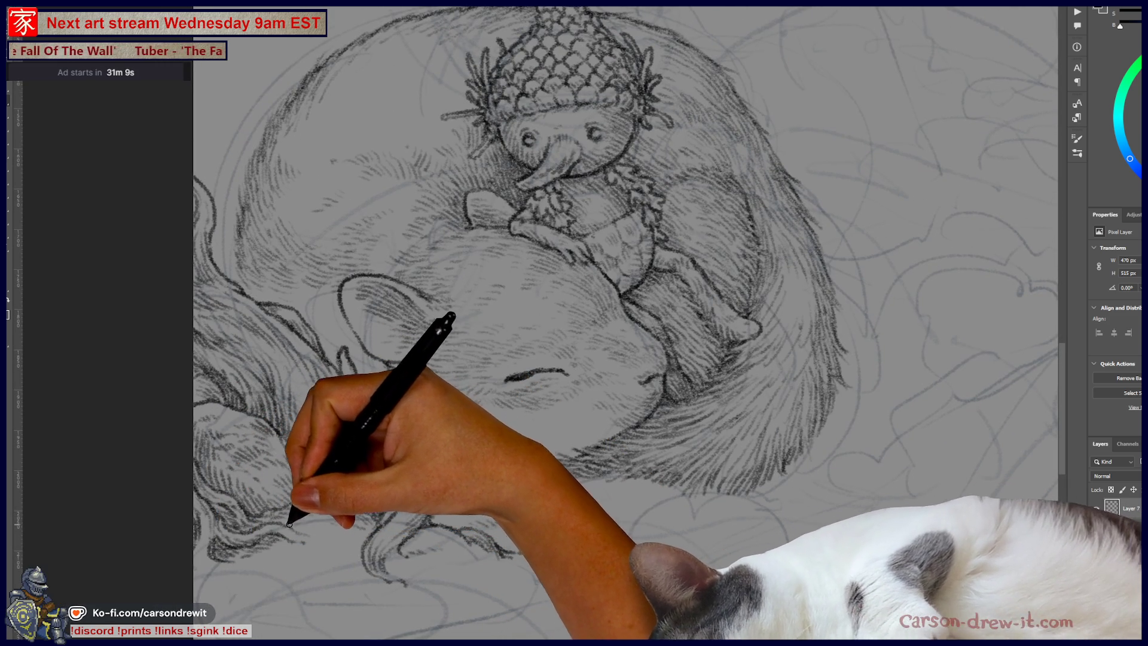
drag(306, 526, 252, 501)
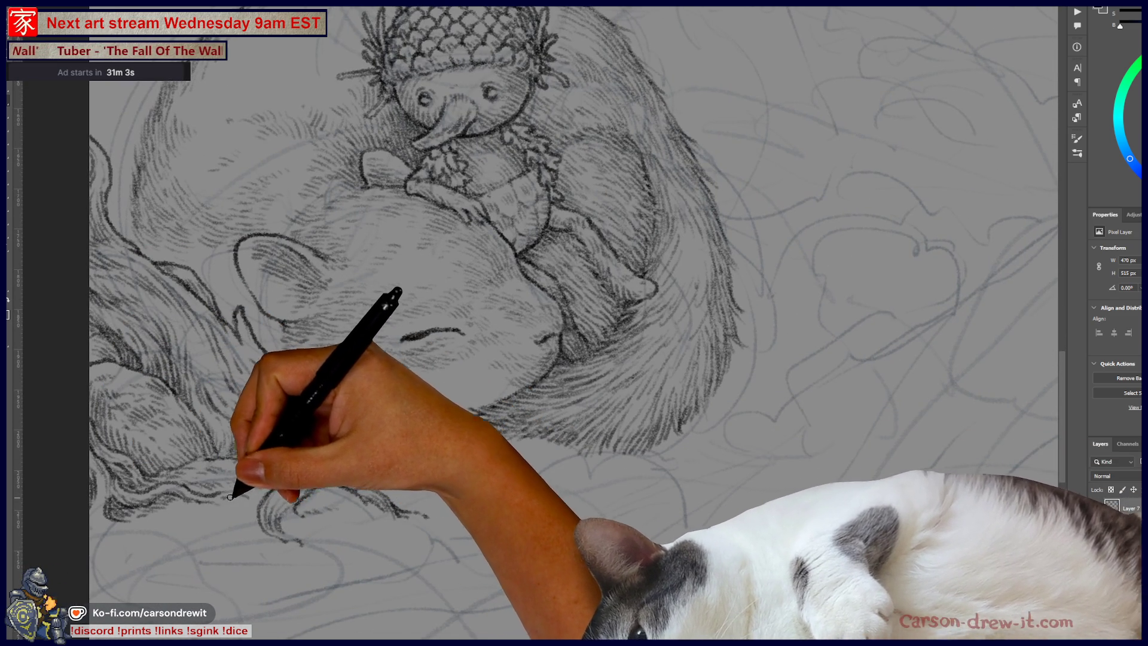
drag(263, 512, 209, 563)
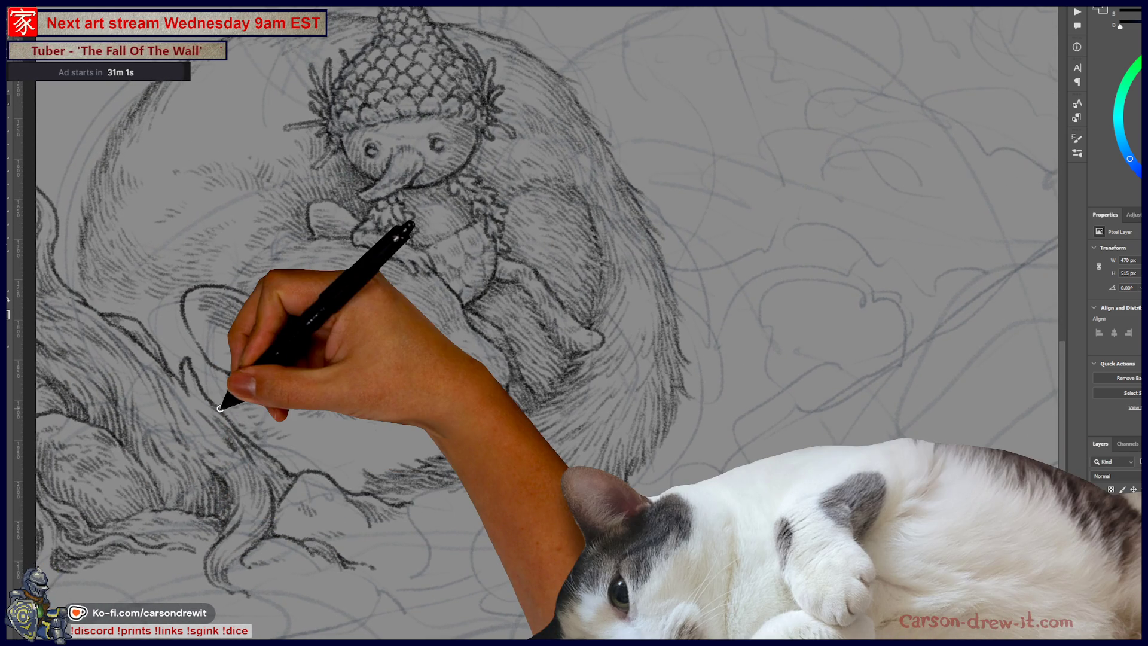
scroll(236, 419, down, 2)
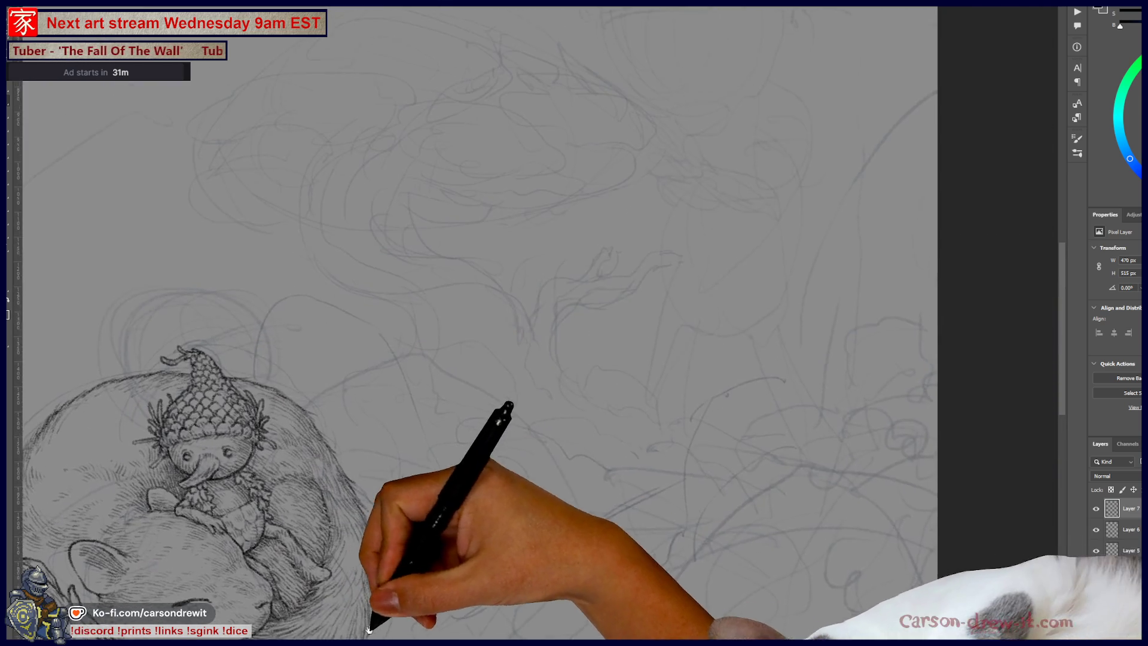
mouse_move(461, 411)
mouse_down()
mouse_move(593, 479)
mouse_move(747, 196)
mouse_move(802, 198)
mouse_up()
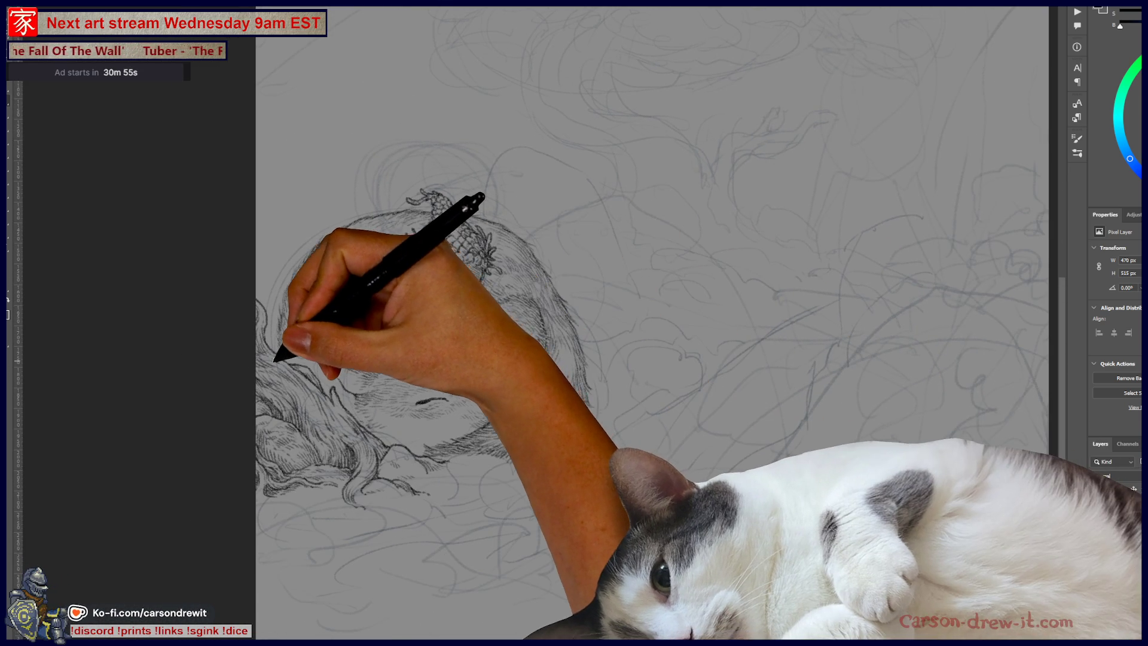
drag(276, 359, 341, 354)
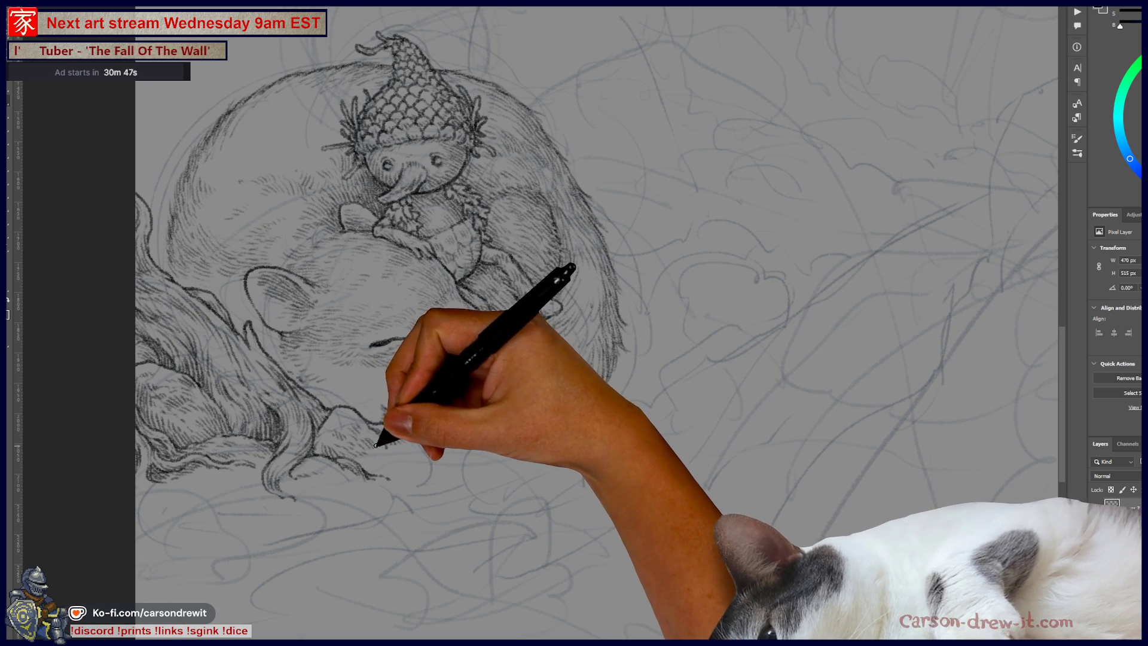
drag(392, 480, 328, 481)
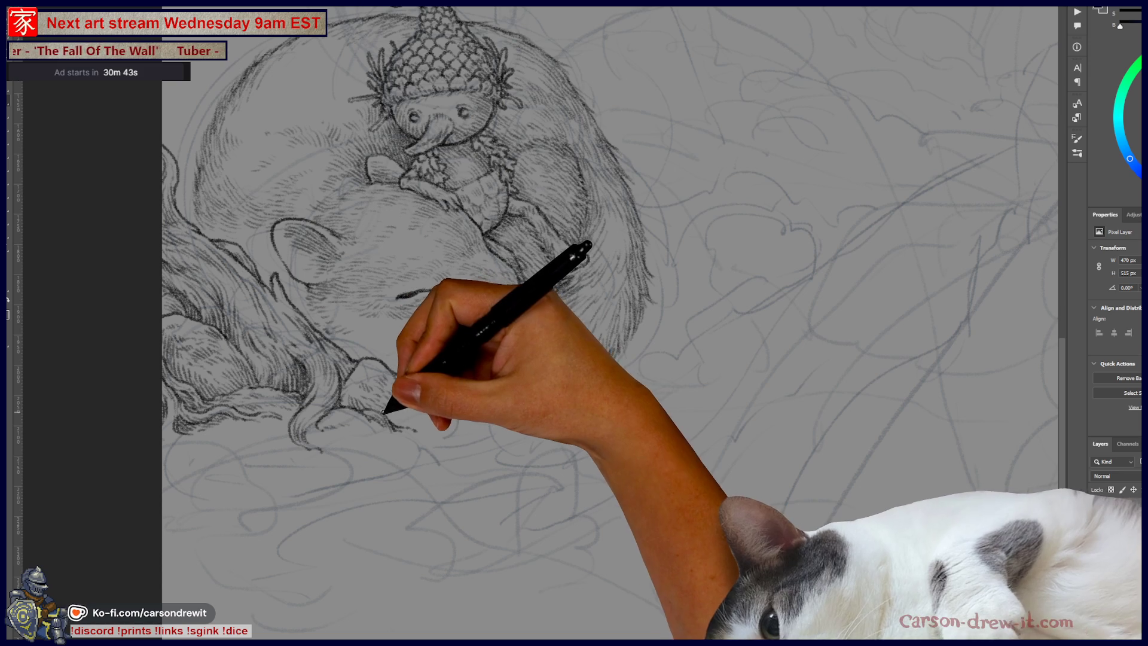
mouse_move(538, 436)
mouse_down()
mouse_move(309, 562)
mouse_move(420, 302)
mouse_move(666, 378)
mouse_up()
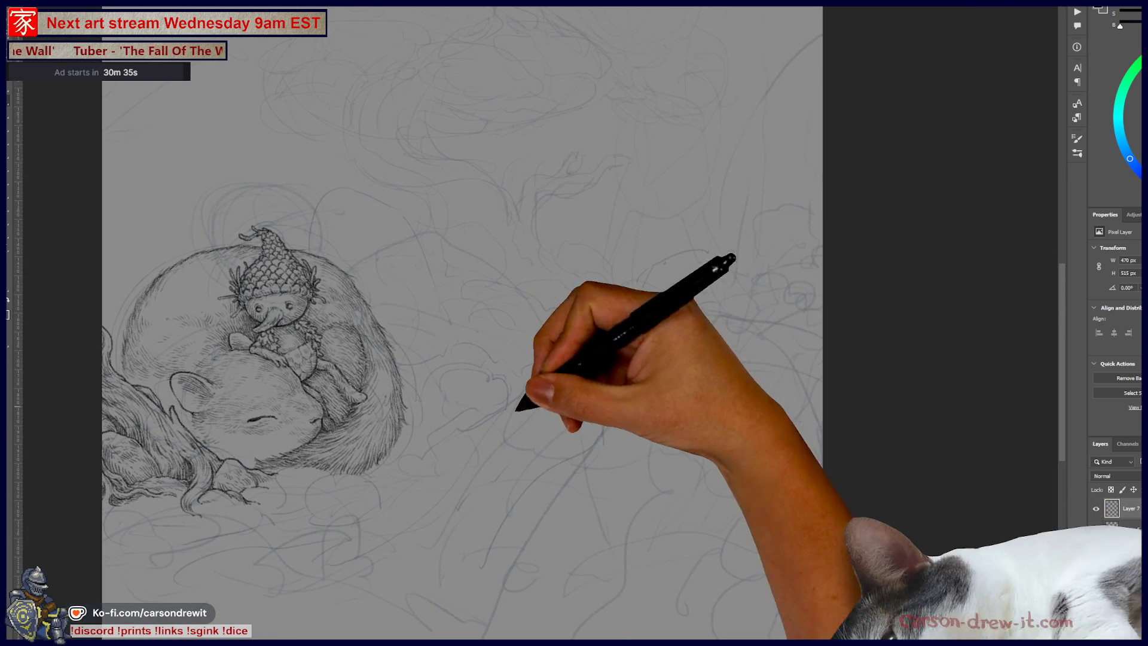
mouse_move(157, 508)
mouse_down()
mouse_move(150, 514)
mouse_move(249, 414)
mouse_up()
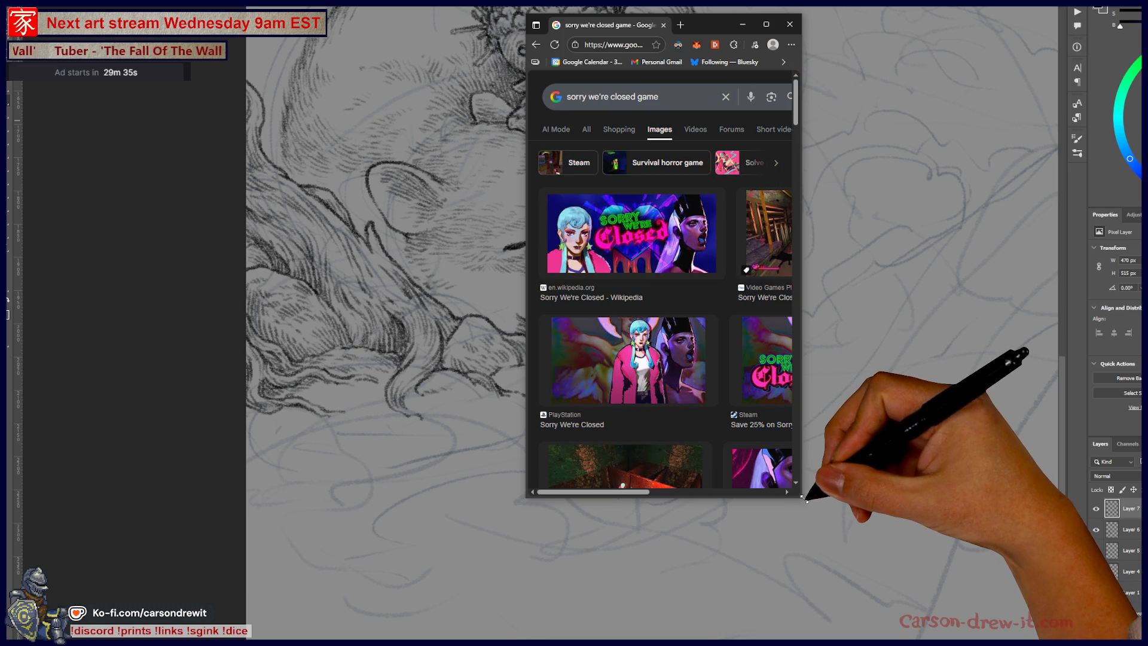
Step: Enlarge the browser window and scroll through the Sorry We're Closed image results
drag(803, 497, 1017, 617)
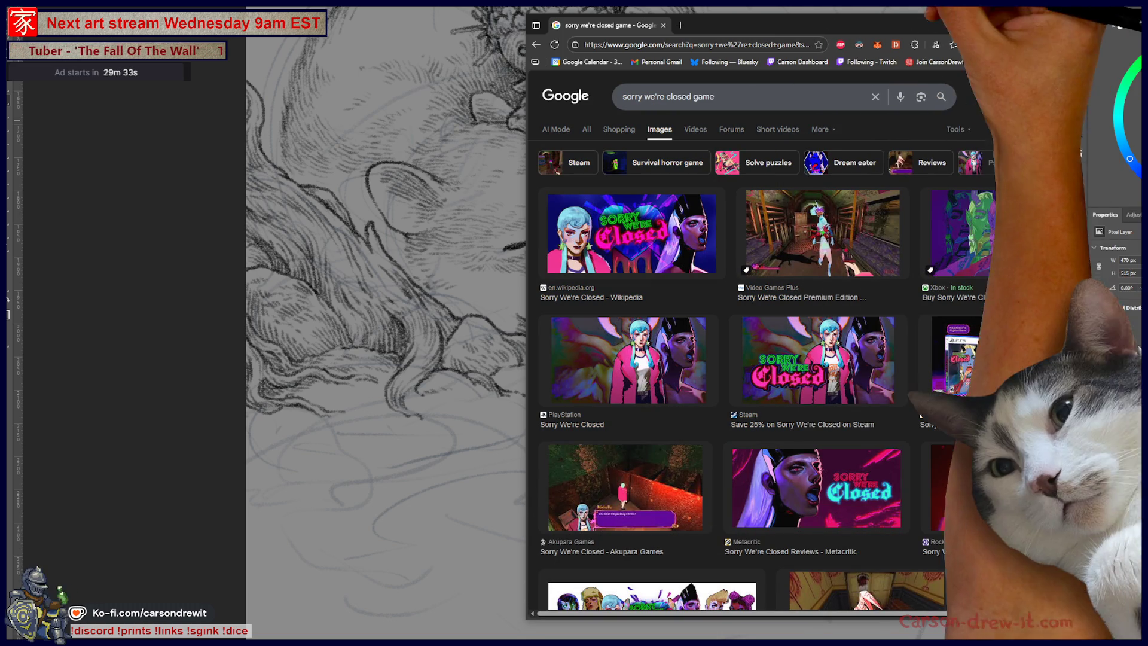
drag(900, 27, 714, 24)
scroll(791, 347, down, 2)
scroll(791, 346, down, 3)
scroll(791, 347, down, 2)
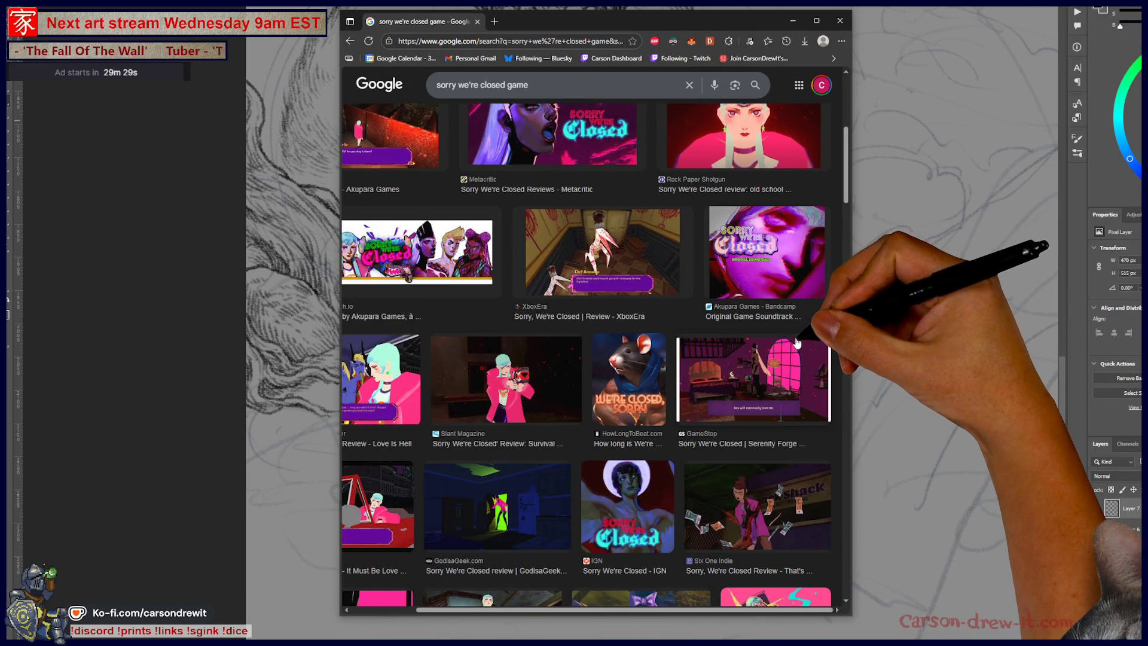
scroll(793, 347, up, 8)
scroll(792, 341, down, 3)
scroll(792, 338, down, 3)
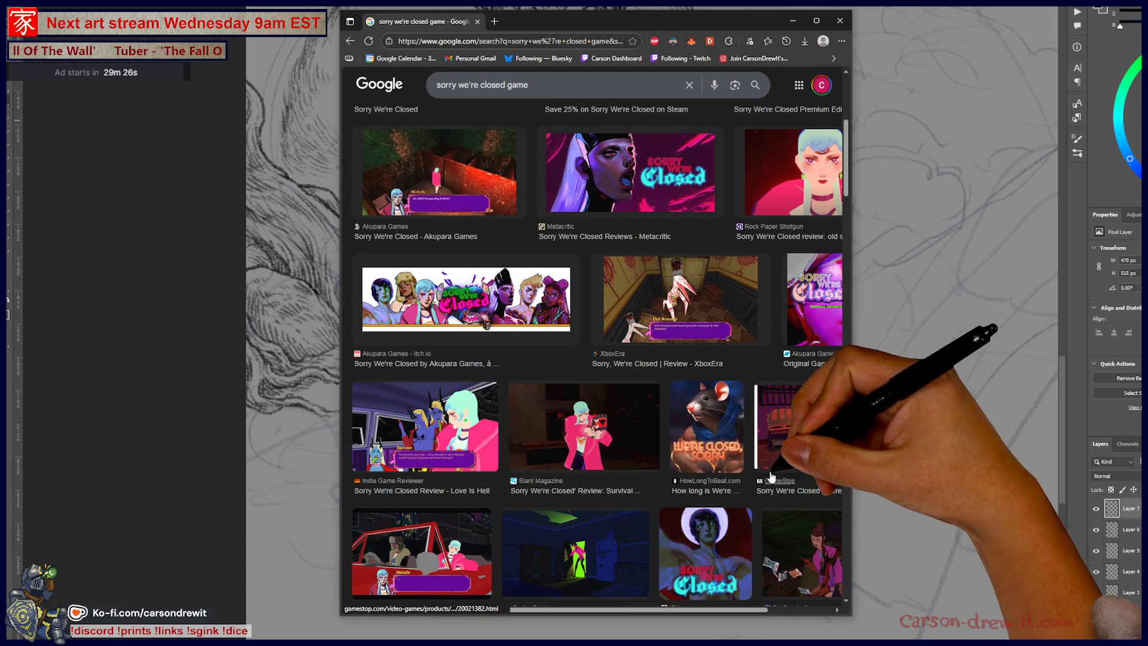
scroll(717, 454, up, 1)
scroll(755, 413, down, 1)
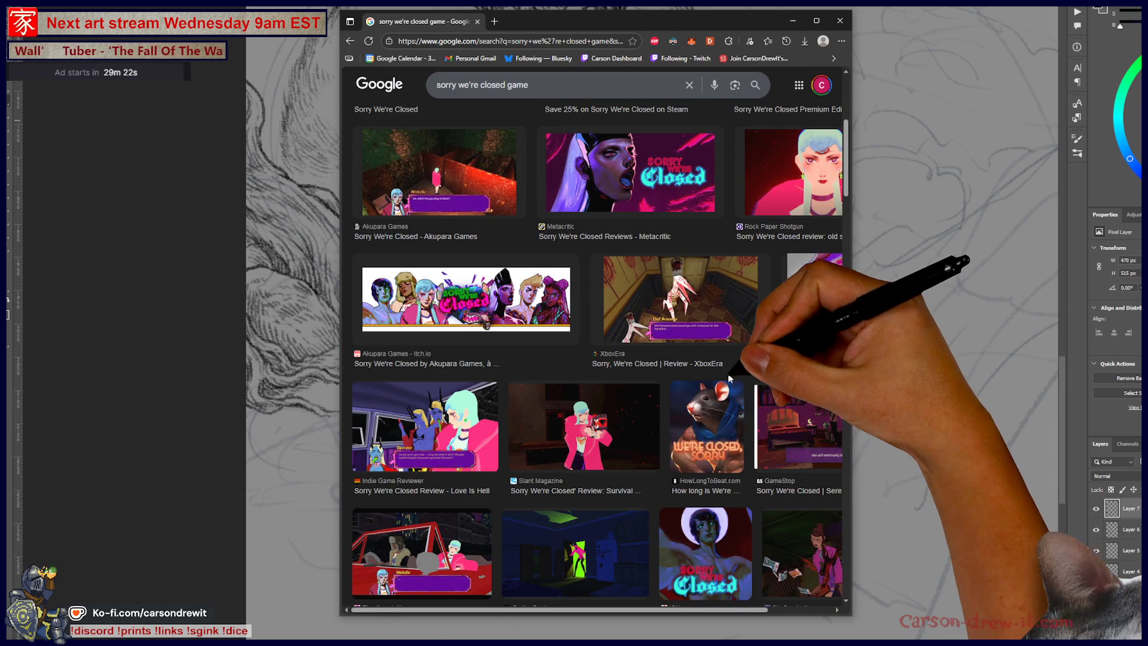
Step: Preview image results: Love Is Hell review, GameStop, Steam store, Steam Community artwork, Xbox Tavern
click(466, 418)
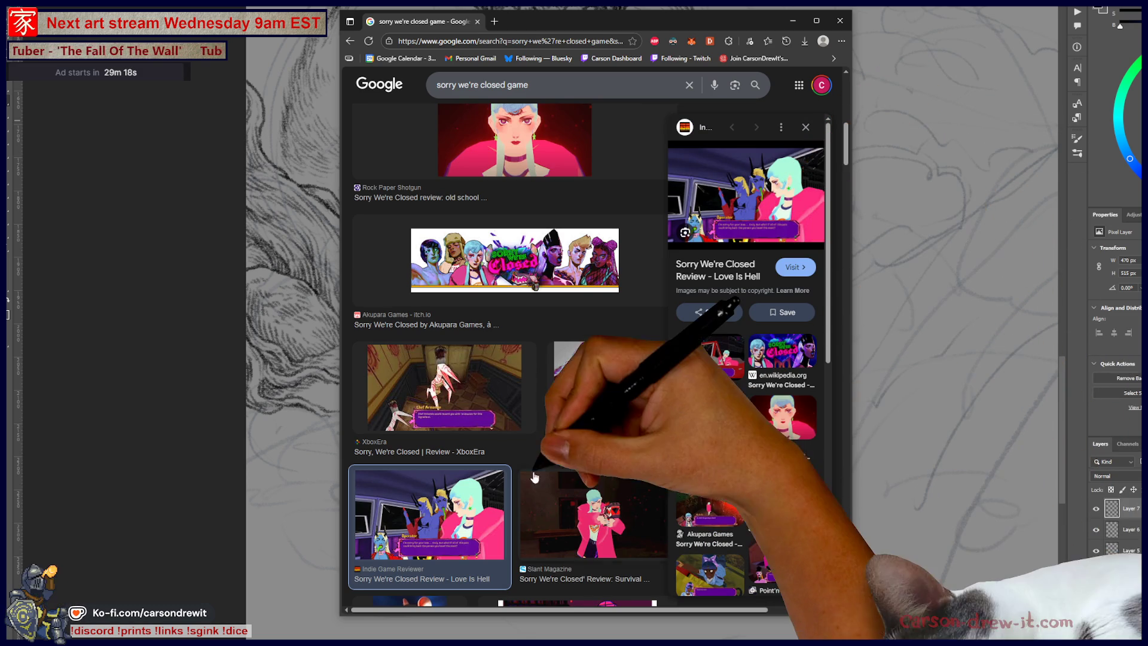
scroll(566, 298, down, 6)
click(566, 298)
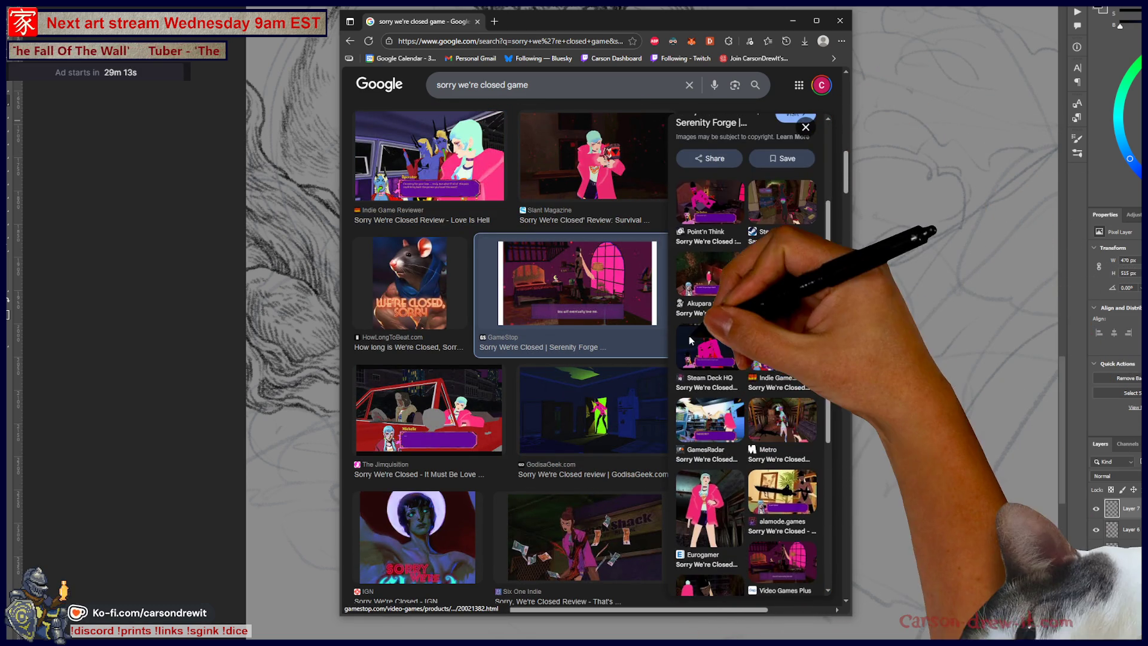
click(710, 494)
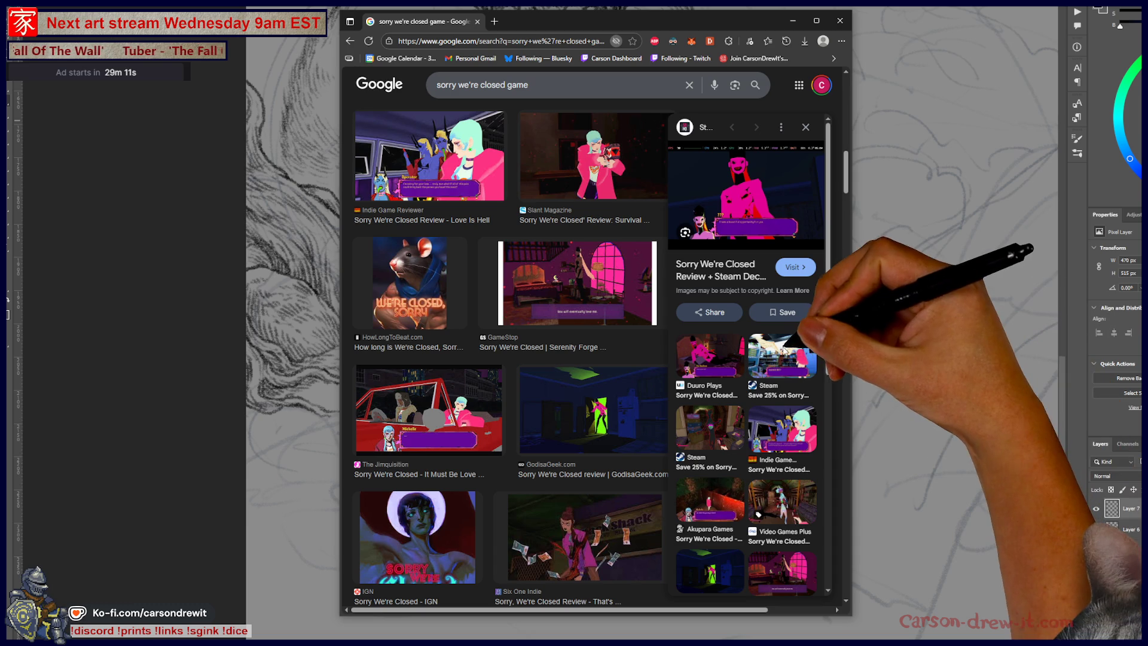
click(784, 358)
scroll(598, 359, down, 8)
click(601, 351)
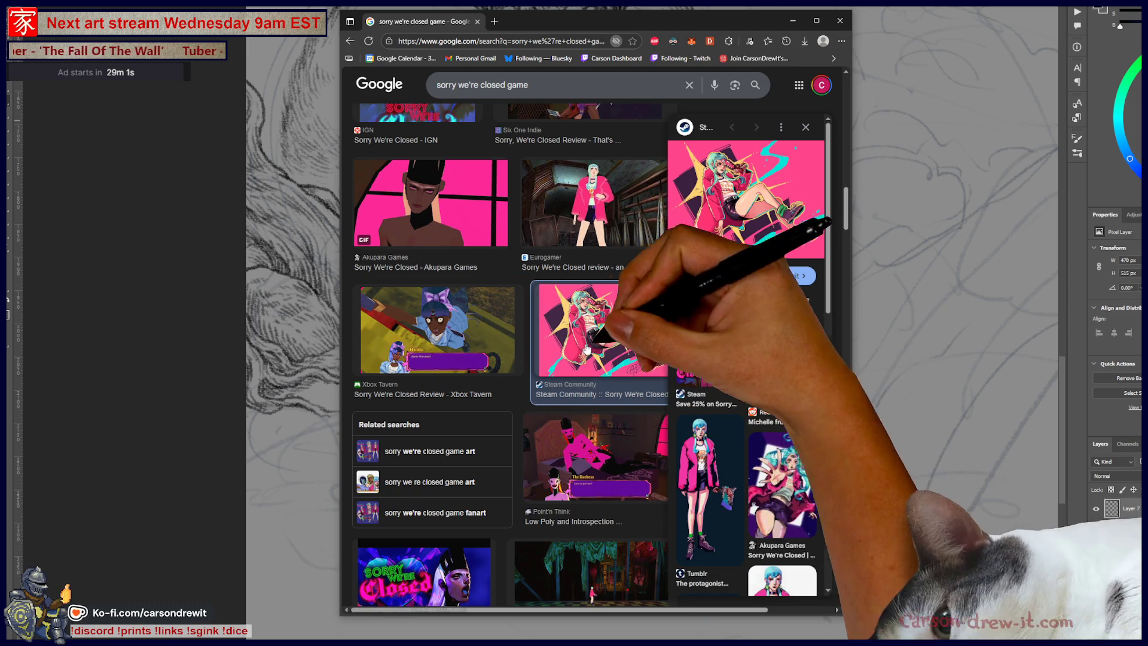
click(433, 319)
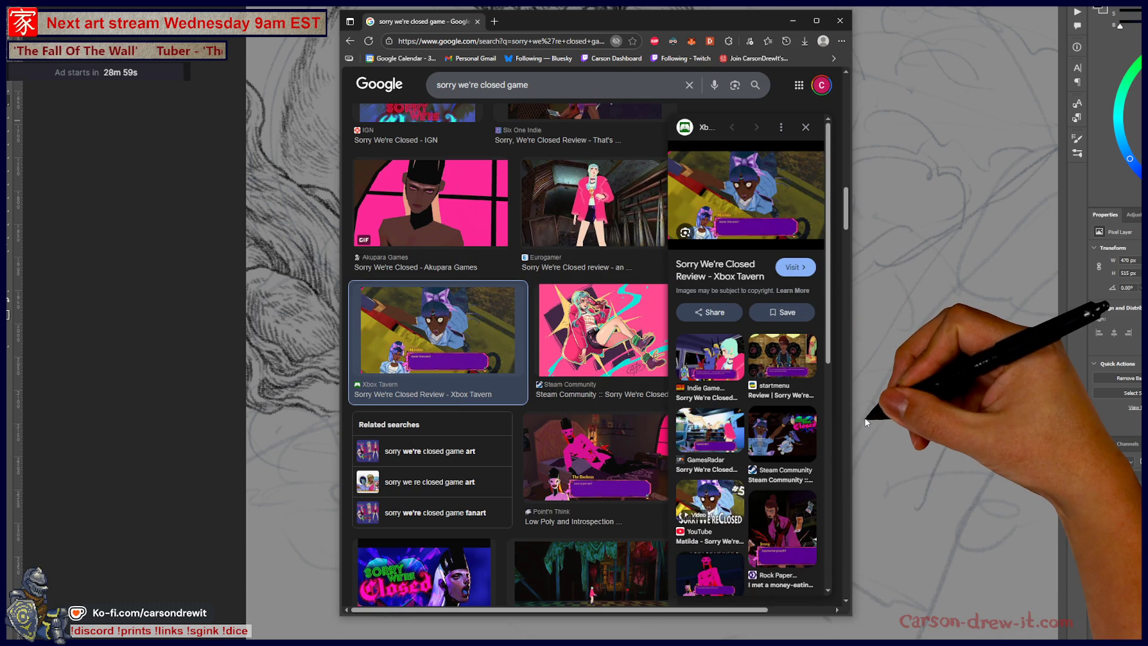
scroll(598, 408, down, 1)
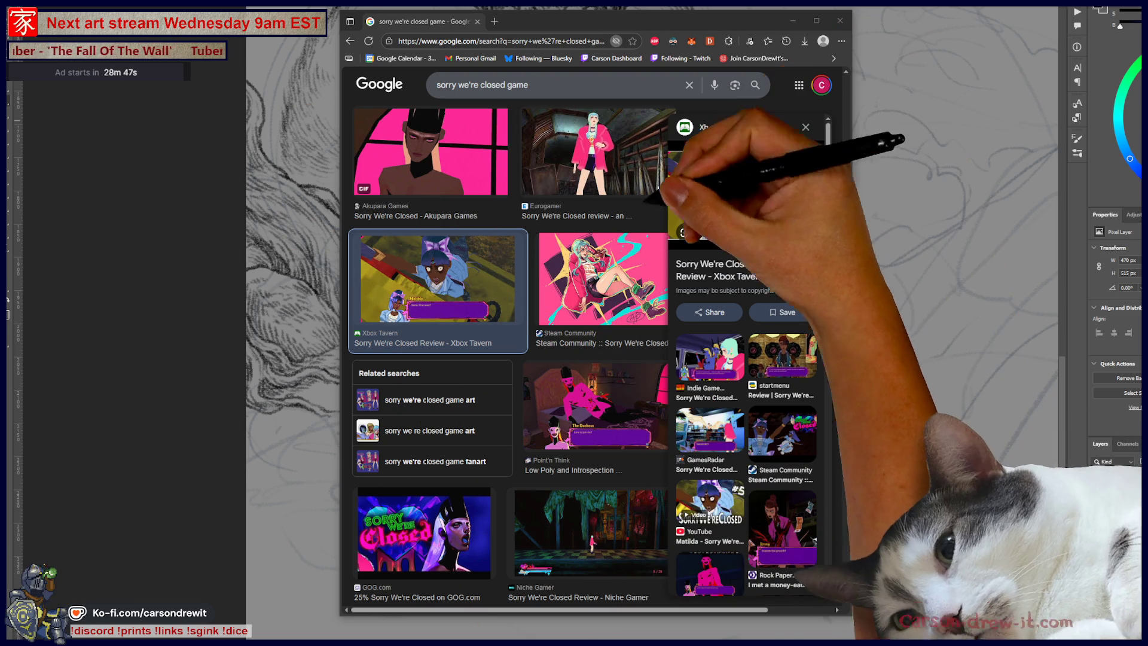
Step: Open the Steam Community artwork full-size in a new tab and view it
click(607, 269)
right_click(780, 195)
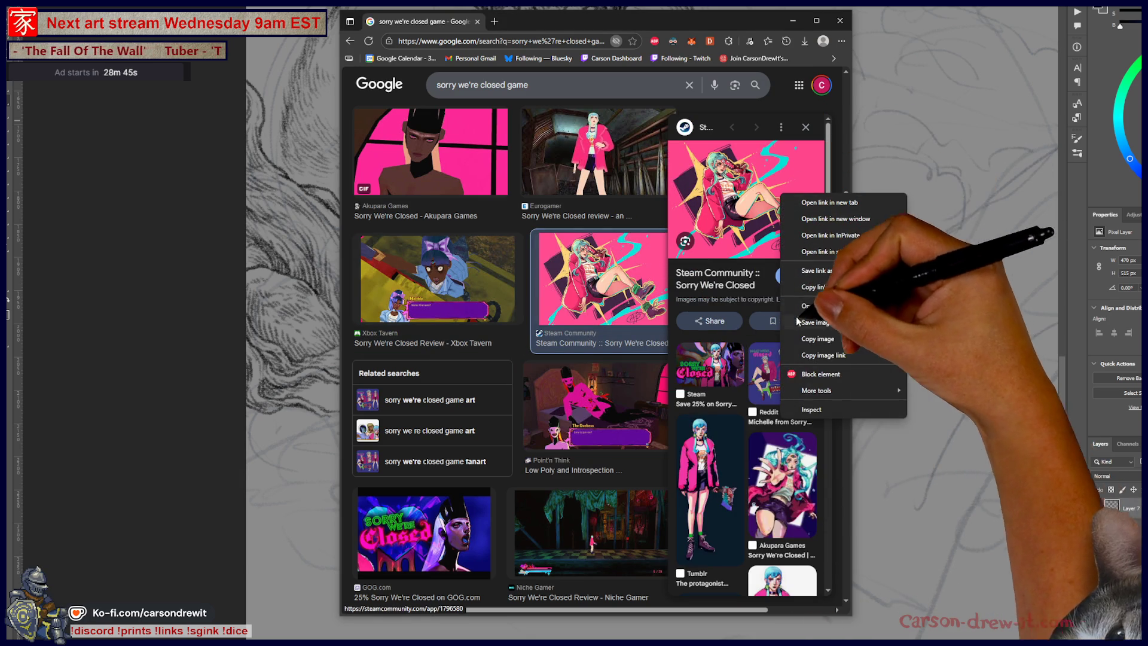
click(825, 305)
click(570, 29)
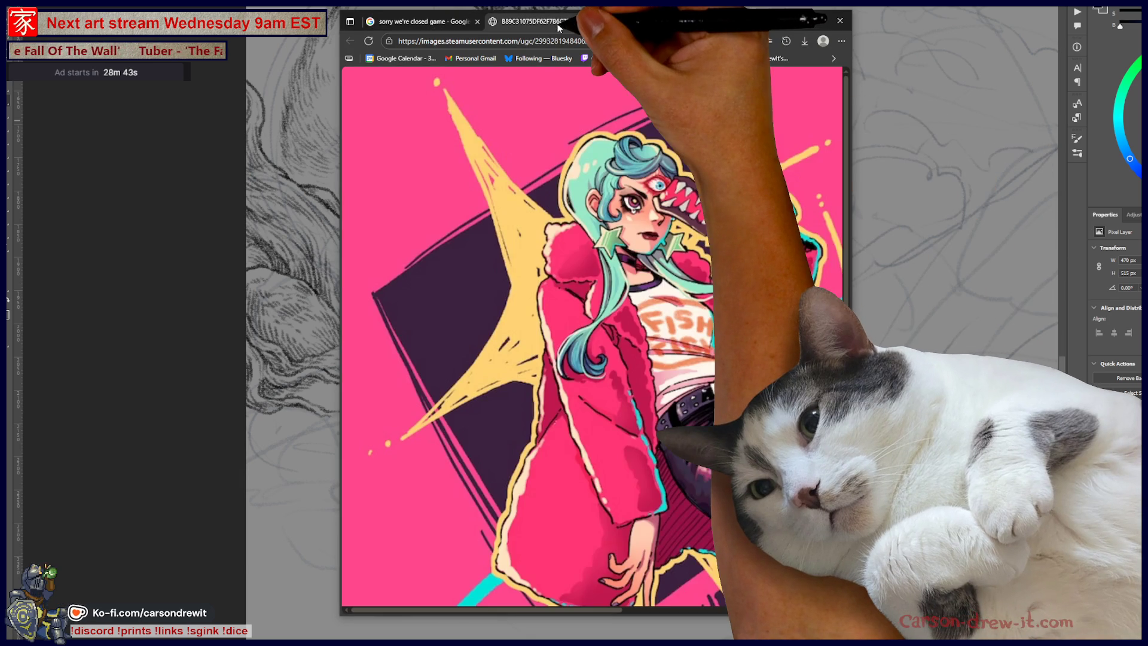
scroll(685, 225, right, 5)
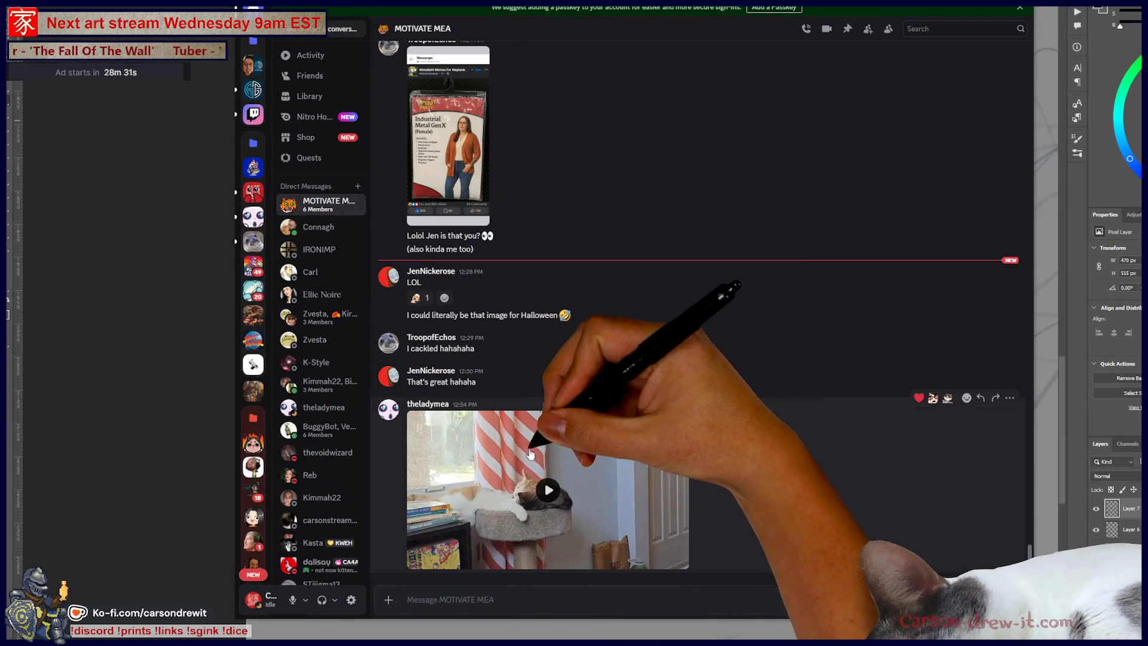
Step: Play the cat video shared in the group chat and make it full screen
click(548, 490)
click(678, 562)
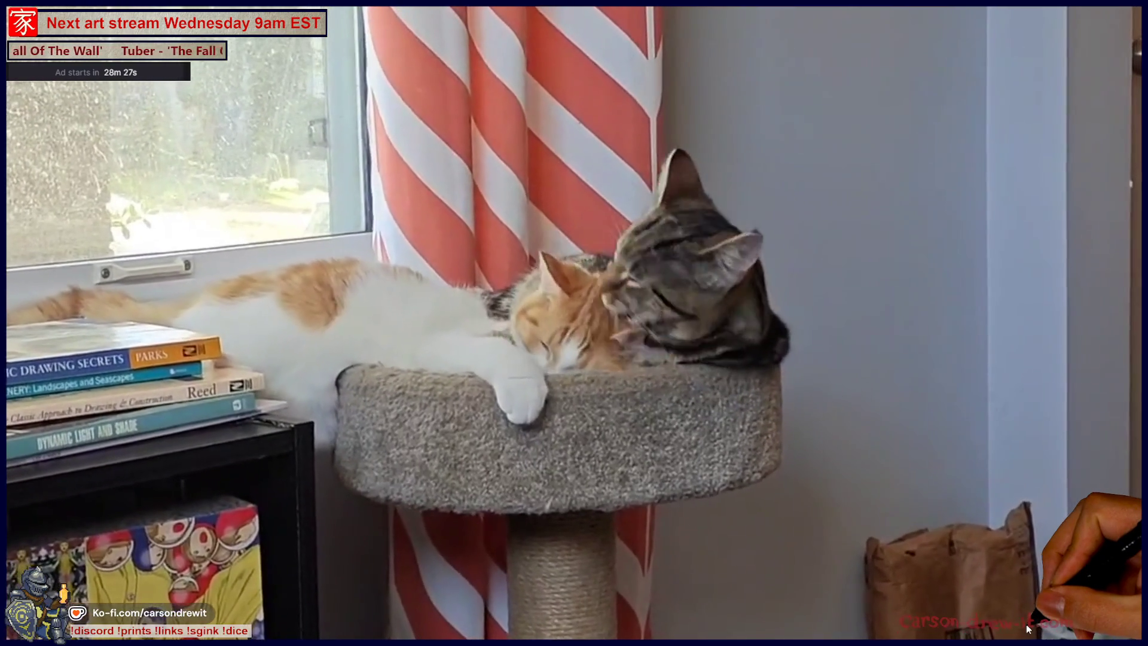
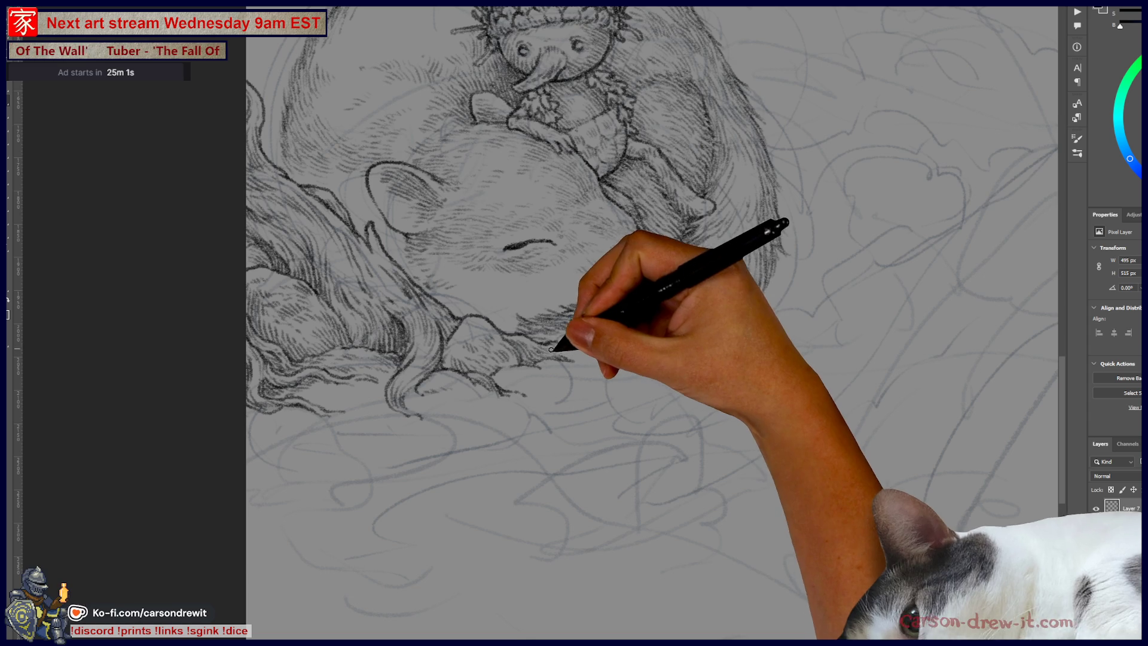
Step: Hatch short ink strokes into the squirrel's fur near its hair
drag(577, 356, 575, 351)
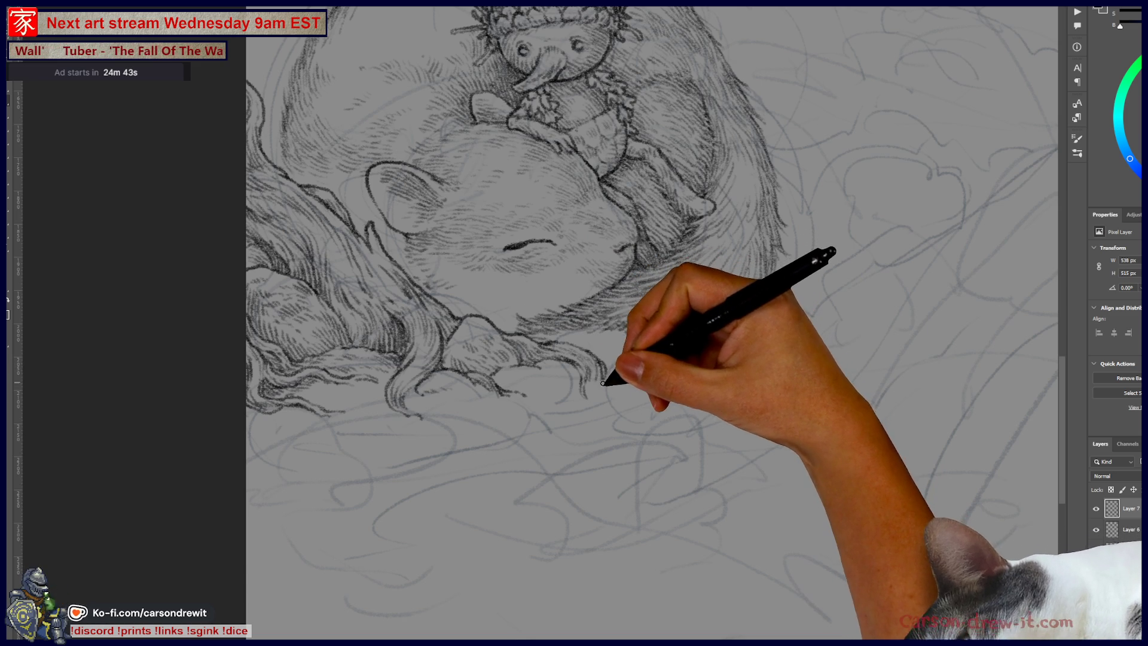
drag(603, 381, 607, 366)
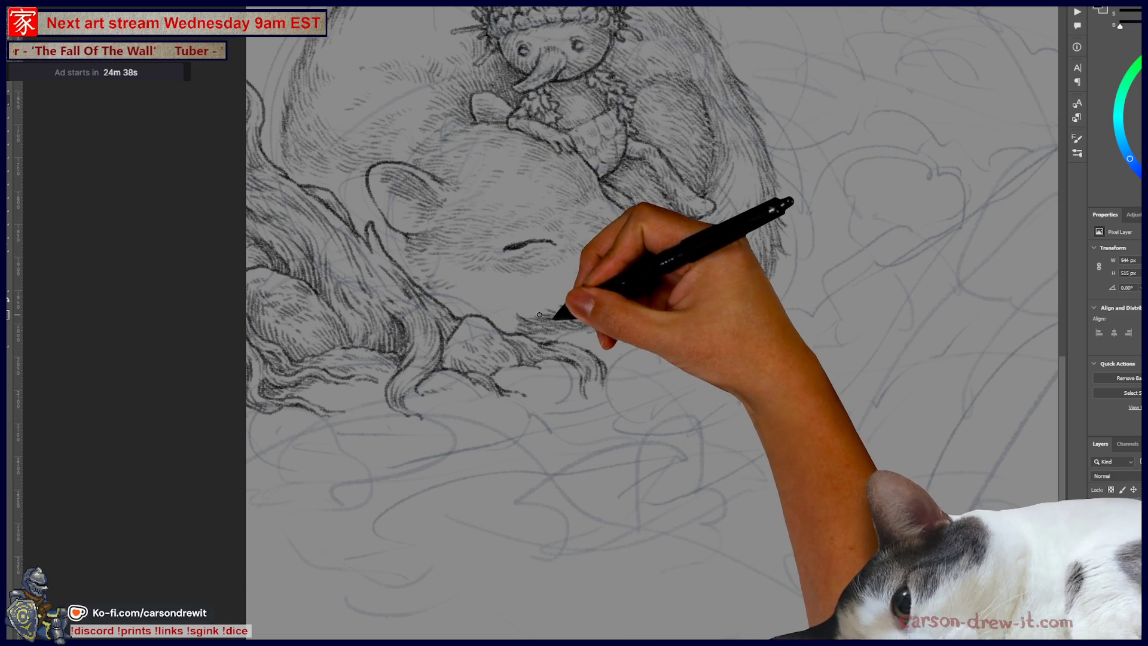
mouse_move(593, 356)
mouse_down()
mouse_move(609, 363)
mouse_move(646, 345)
mouse_up()
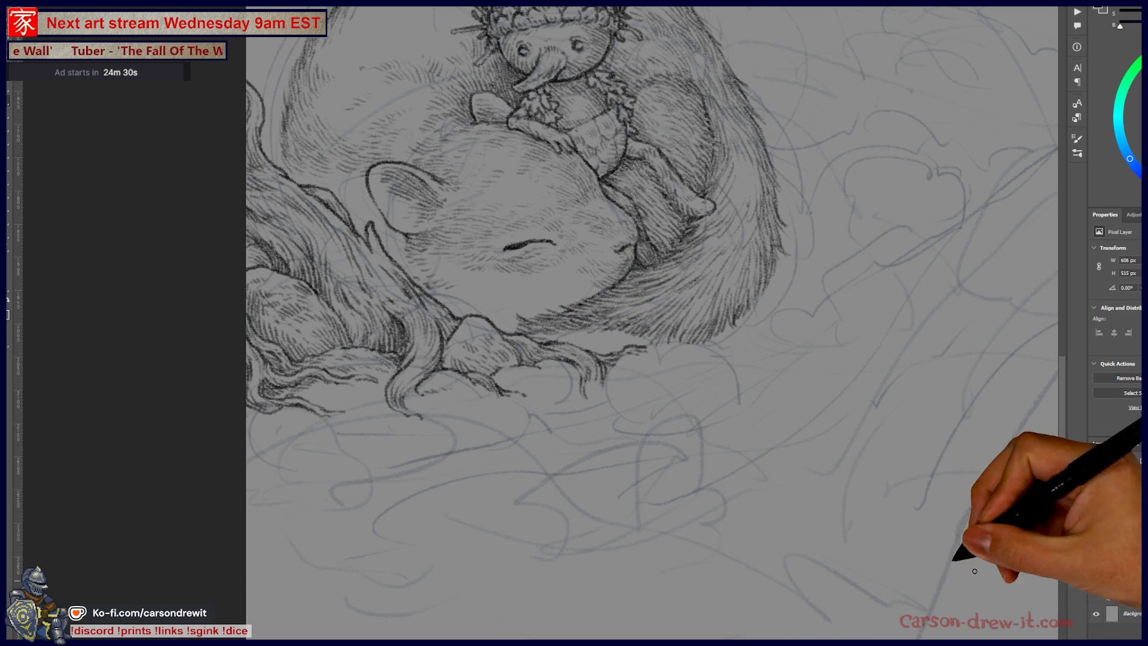
Step: Ink fine fur hatching along the squirrel's lower body edge
mouse_move(526, 422)
mouse_down()
mouse_move(672, 559)
mouse_move(656, 504)
mouse_up()
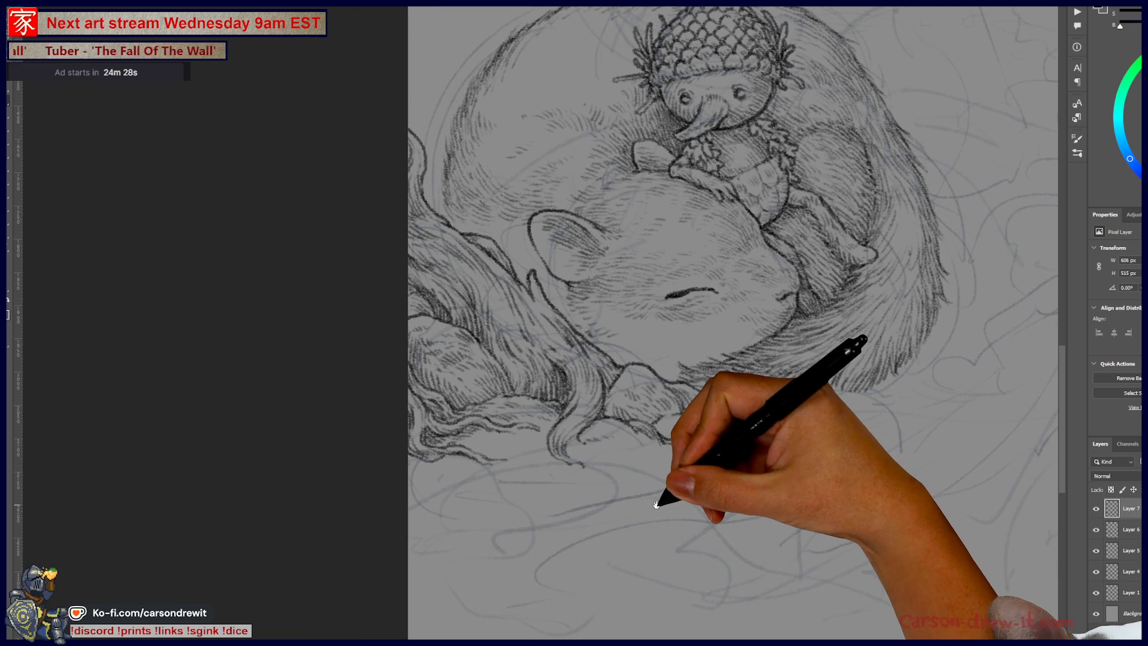
drag(781, 335, 682, 342)
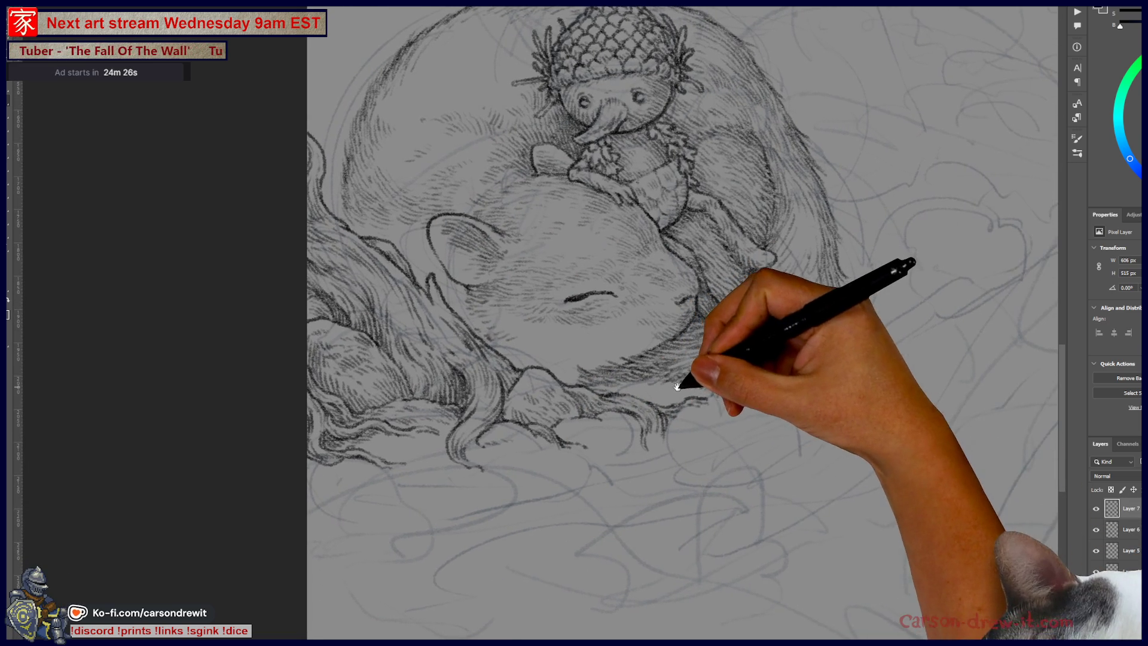
mouse_move(685, 412)
mouse_down()
mouse_move(738, 389)
mouse_move(789, 418)
mouse_up()
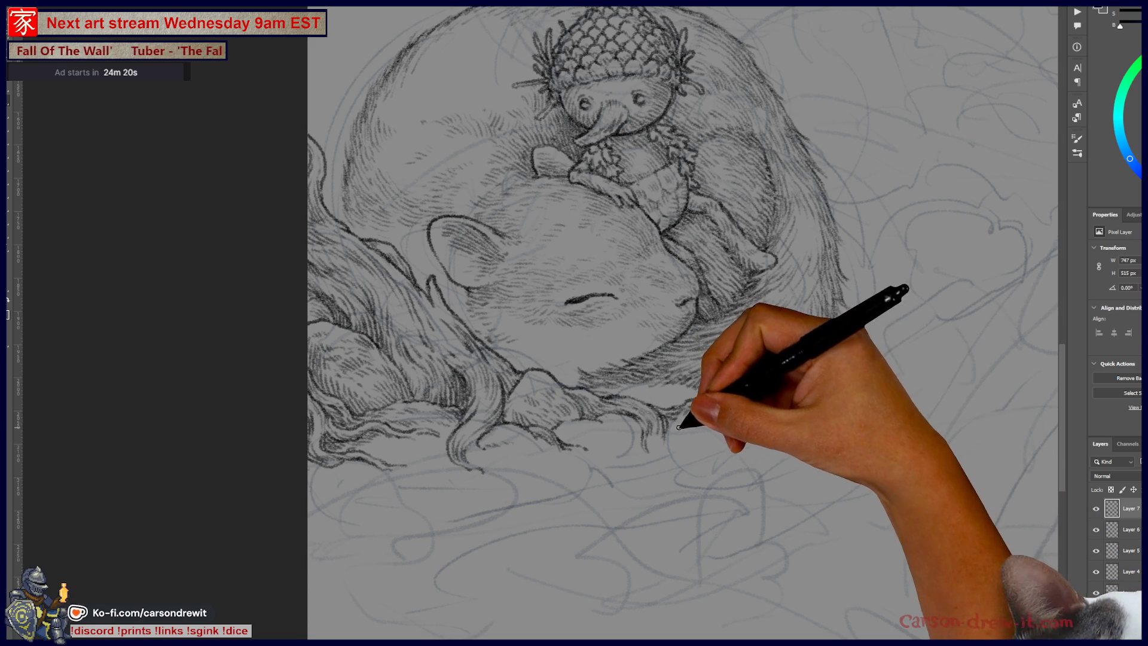
mouse_move(687, 411)
mouse_down()
mouse_move(670, 454)
mouse_move(725, 468)
mouse_move(698, 440)
mouse_move(706, 428)
mouse_up()
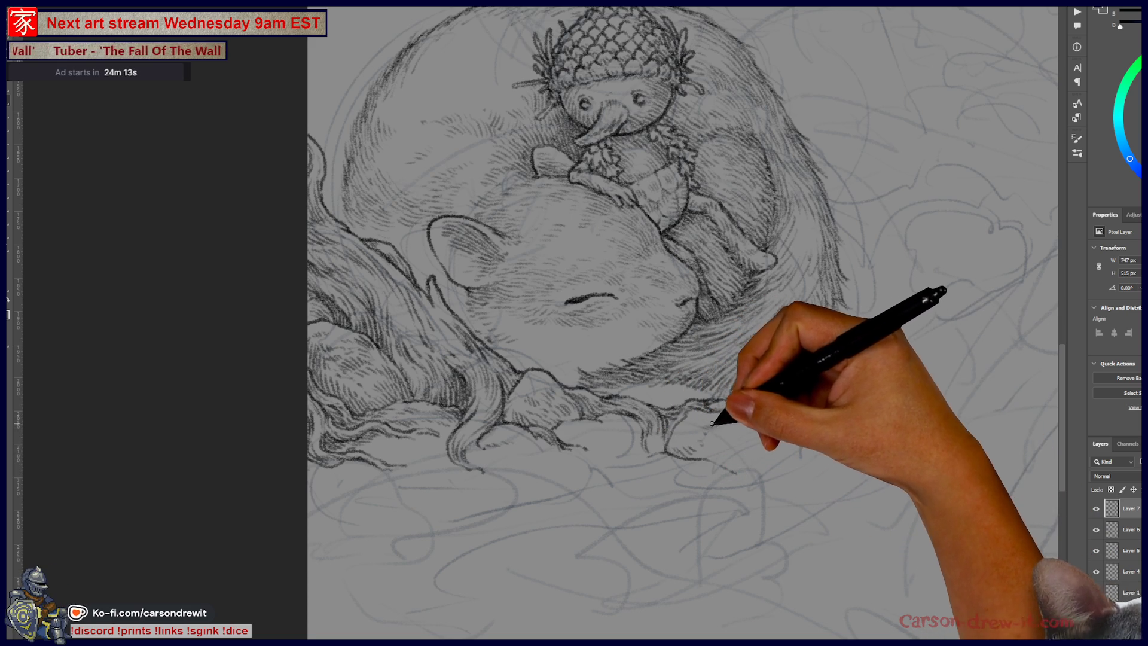
mouse_move(753, 415)
mouse_down()
mouse_move(760, 424)
mouse_move(734, 432)
mouse_move(789, 436)
mouse_up()
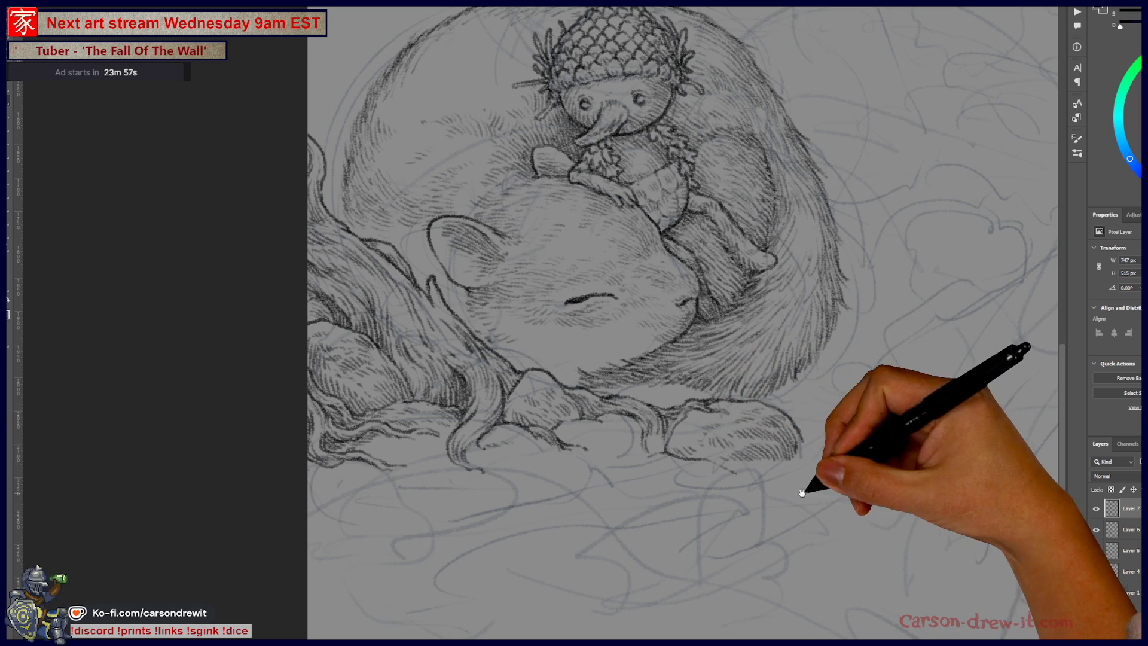
drag(813, 482, 724, 502)
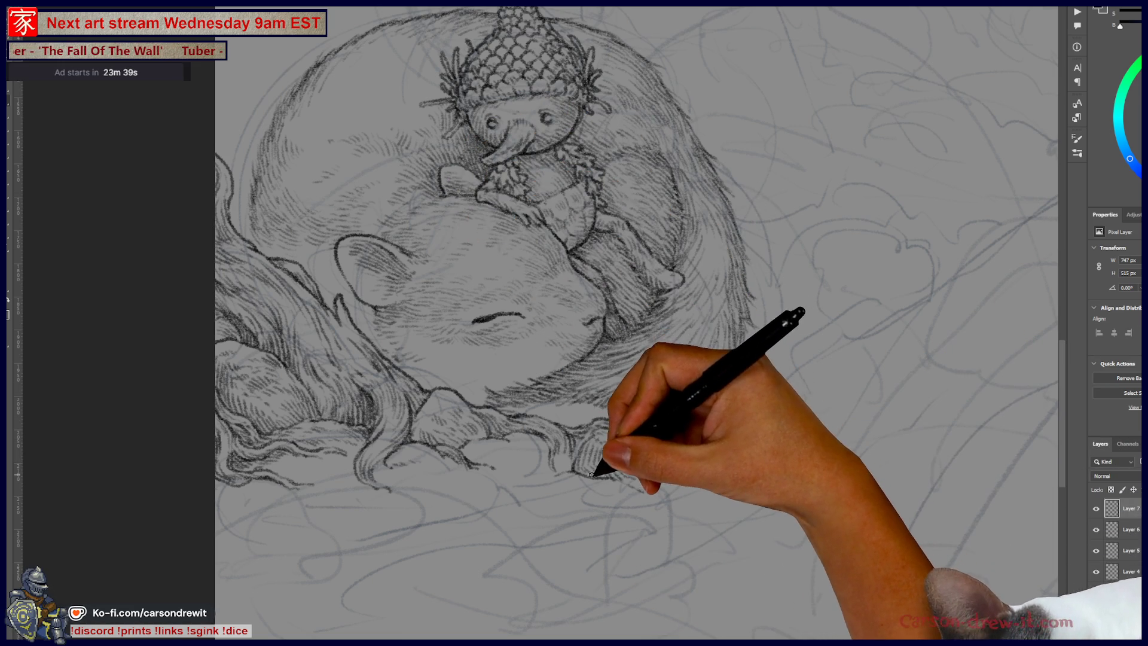
Step: Hatch ink strokes over and along the edge of the squirrel's front paw
drag(600, 473, 631, 483)
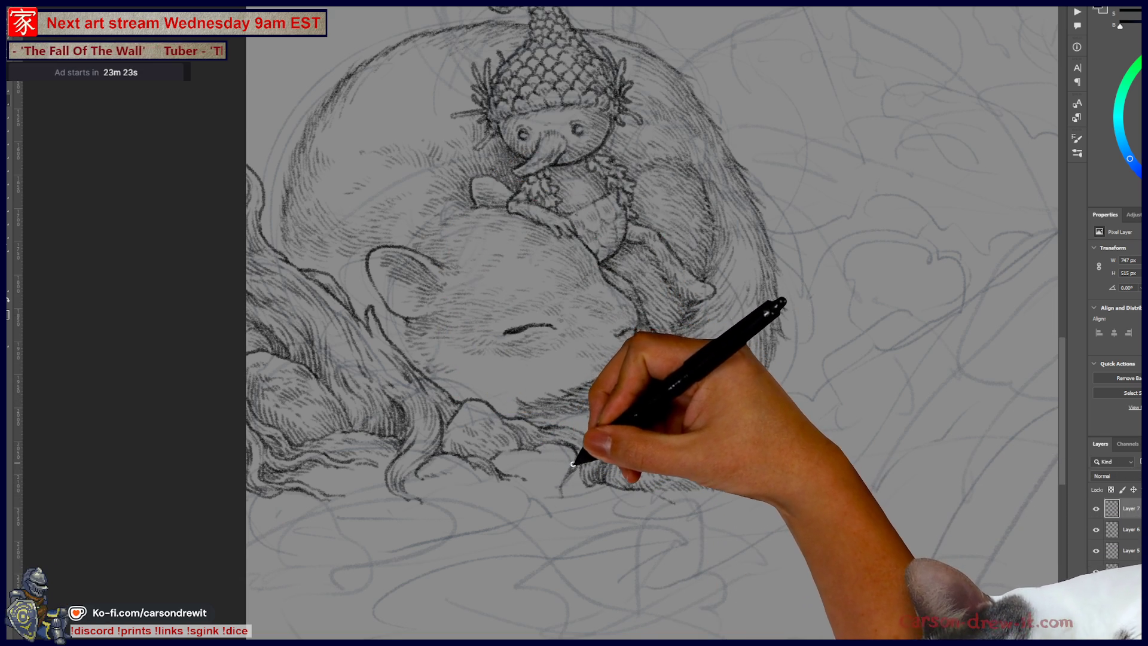
mouse_move(563, 471)
mouse_down()
mouse_move(565, 506)
mouse_move(582, 512)
mouse_move(573, 492)
mouse_up()
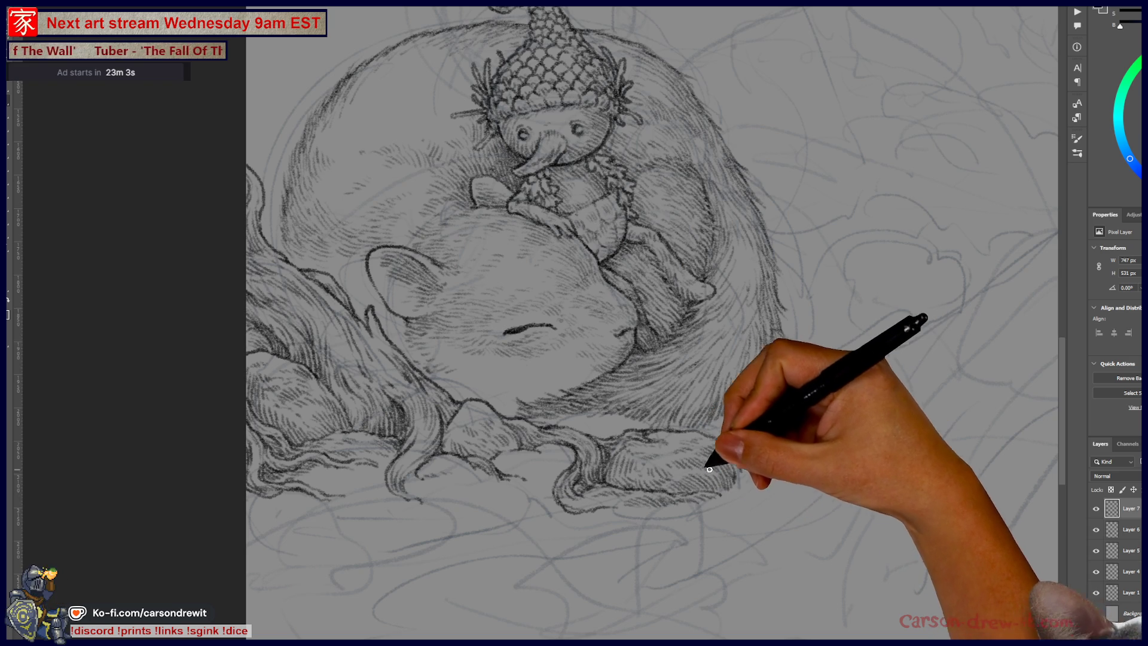
mouse_move(683, 501)
mouse_down()
mouse_move(746, 468)
mouse_move(739, 477)
mouse_up()
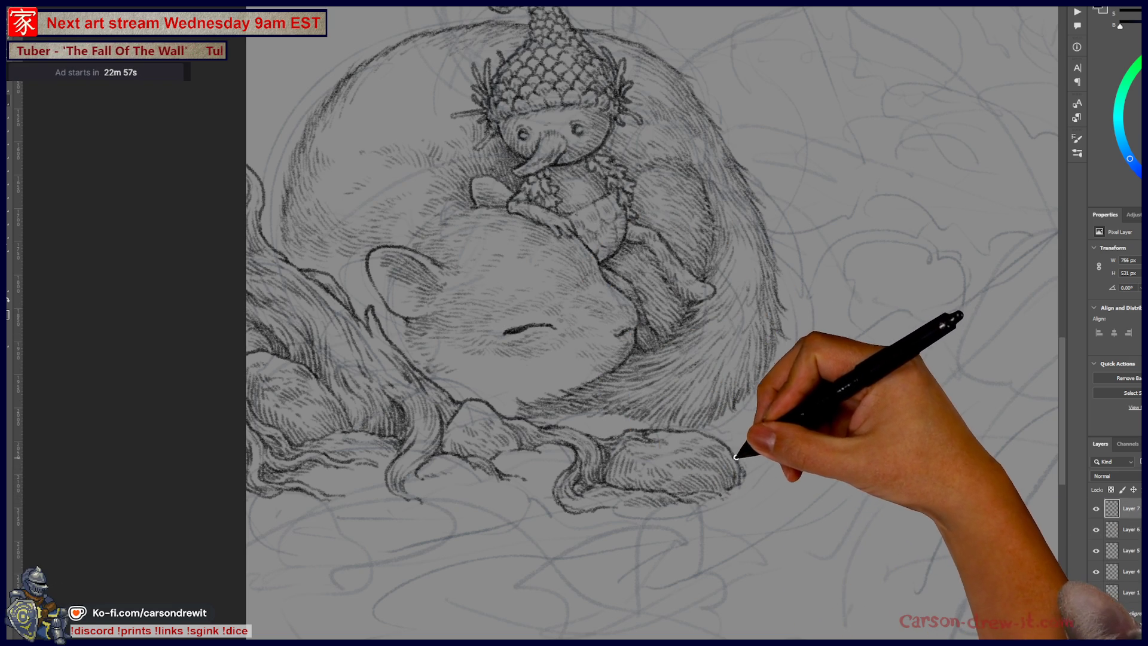
drag(739, 478, 743, 486)
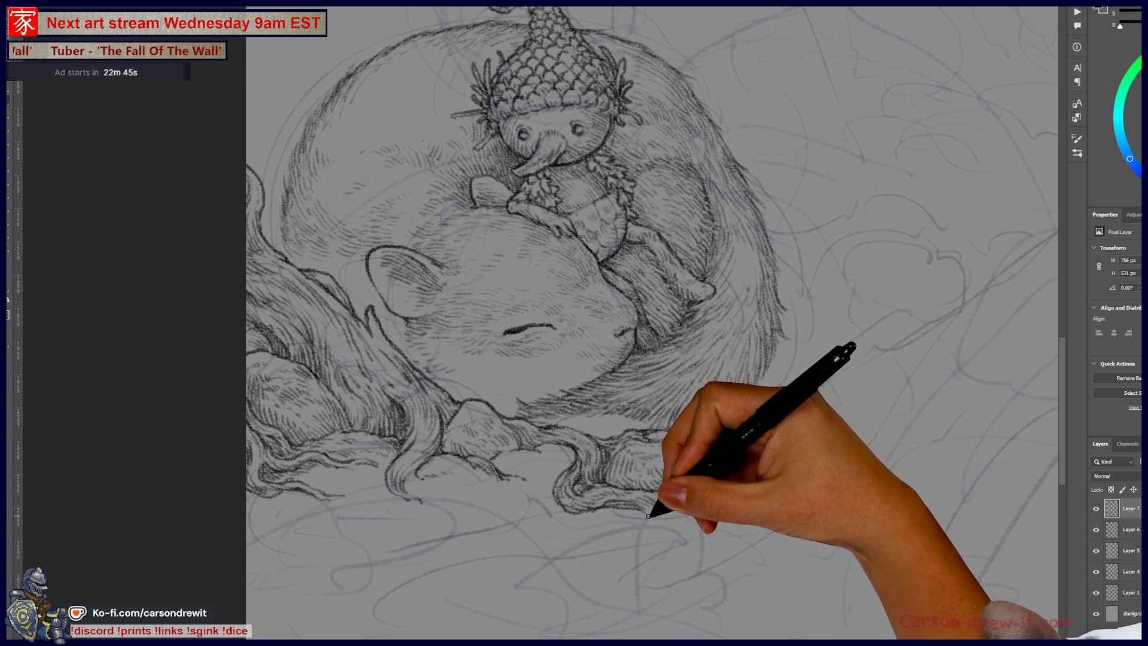
Step: Add light, fine hatching along the squirrel's lower fur edge
drag(647, 516, 667, 506)
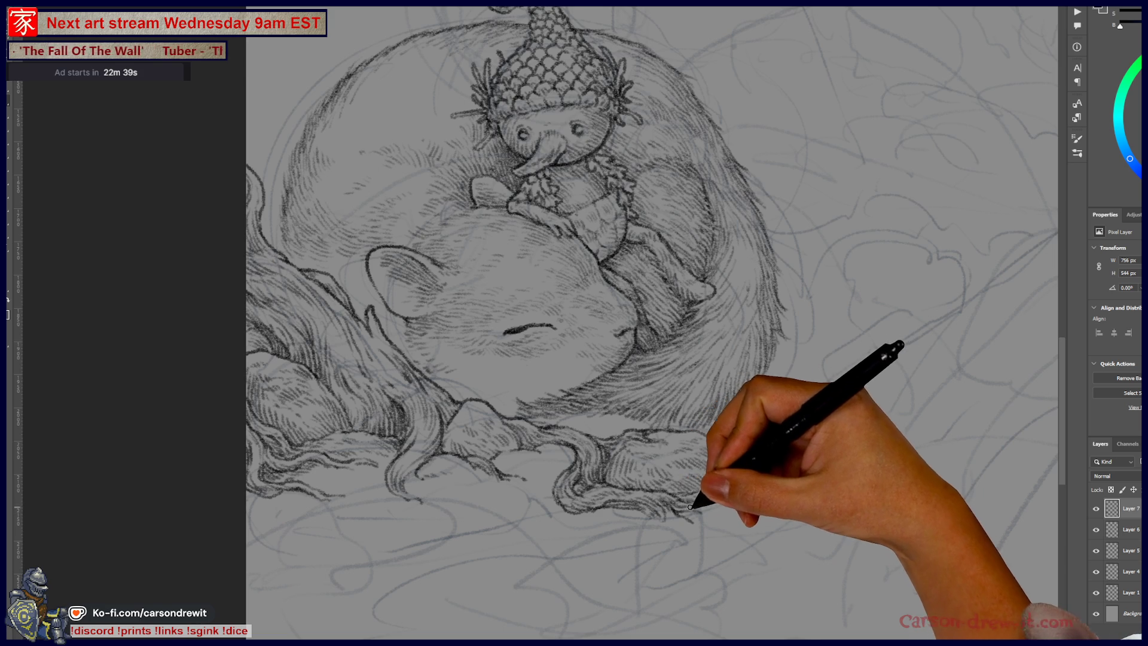
drag(694, 508, 726, 508)
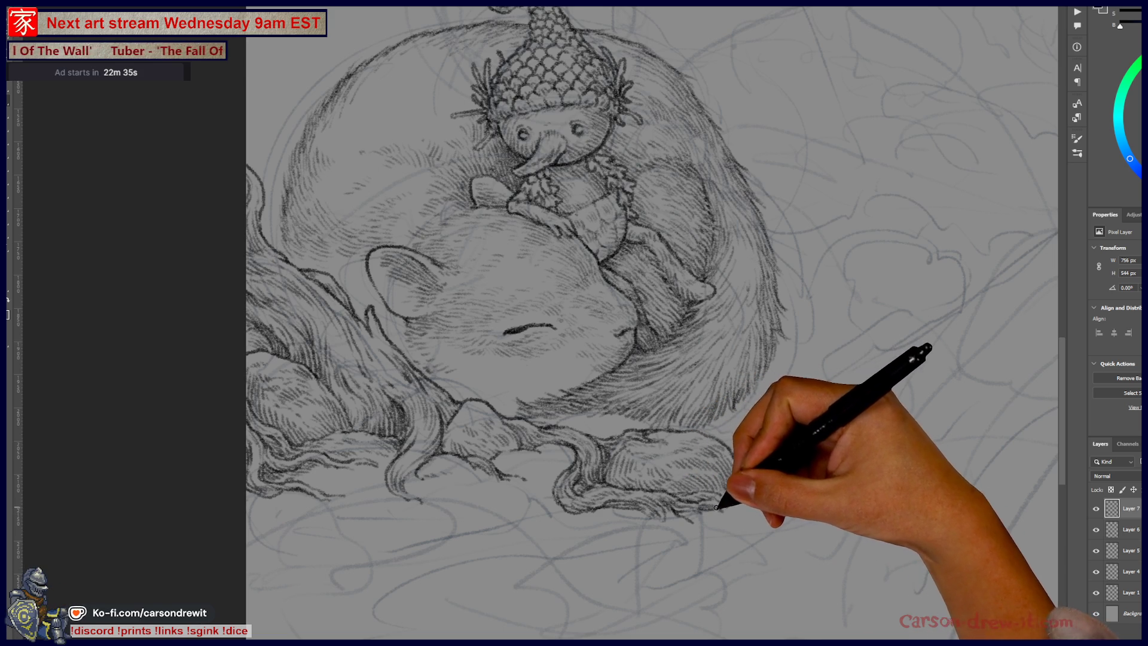
mouse_move(720, 508)
mouse_down()
mouse_move(726, 499)
mouse_move(605, 510)
mouse_up()
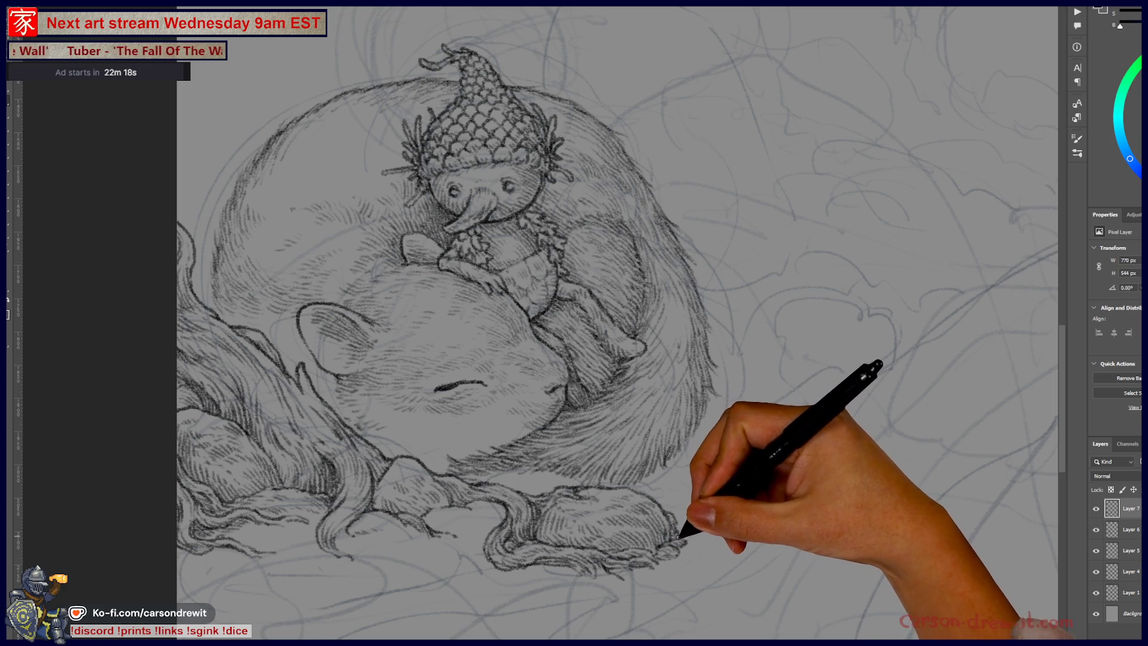
scroll(679, 537, left, 5)
scroll(679, 537, down, 2)
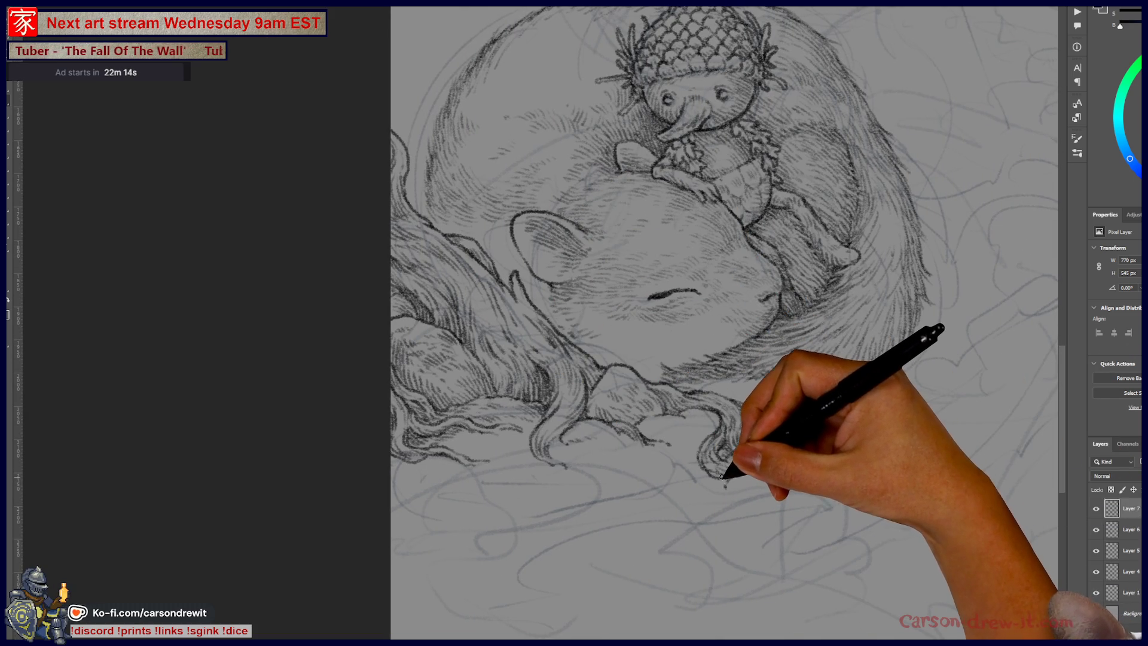
drag(723, 477, 716, 486)
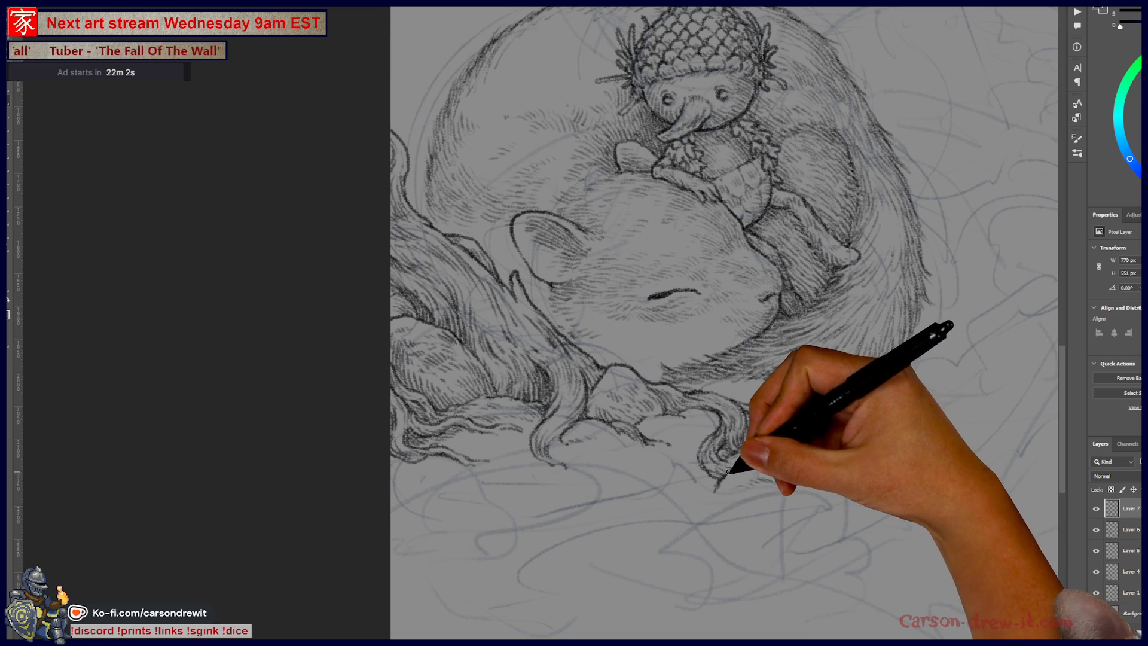
drag(793, 476, 747, 497)
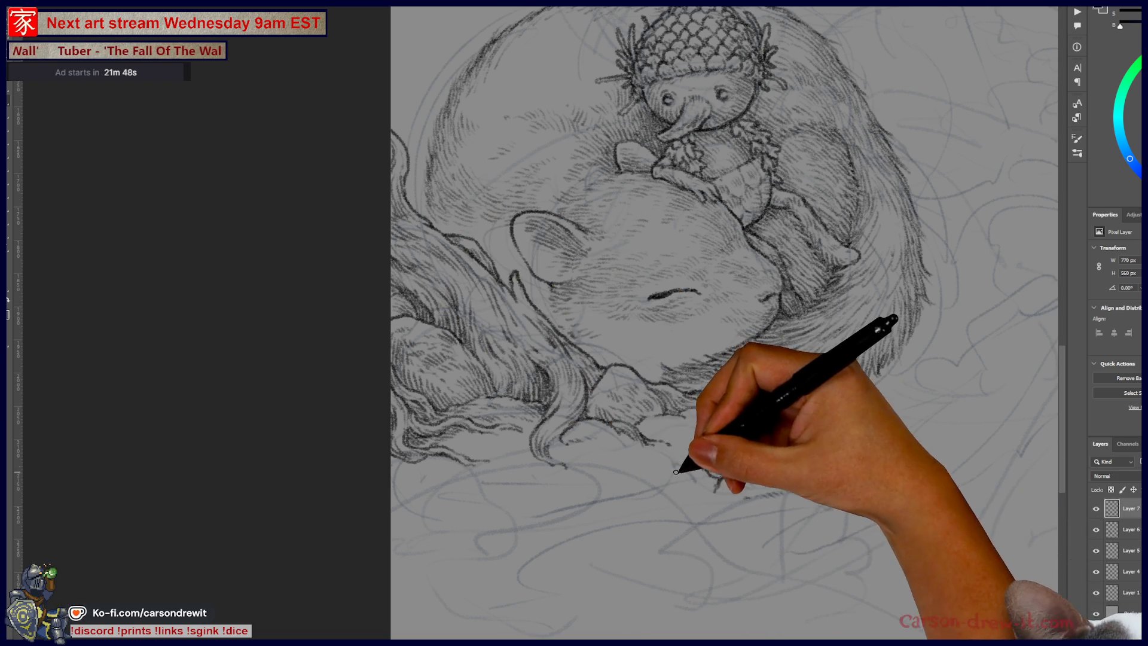
drag(795, 500, 709, 488)
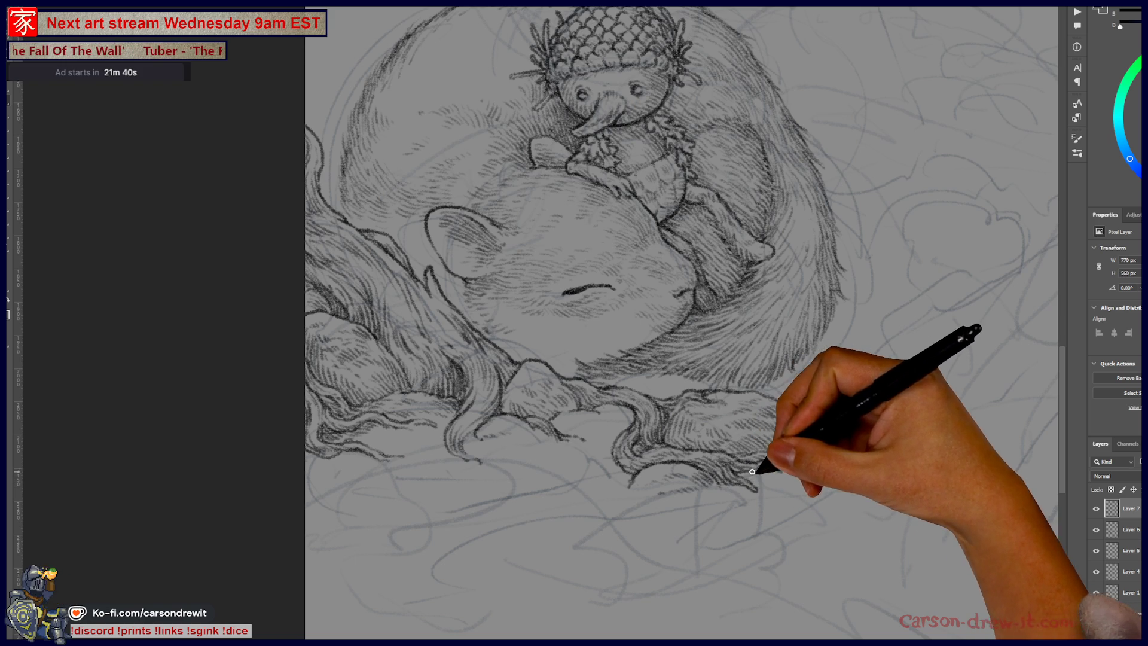
drag(734, 514, 749, 559)
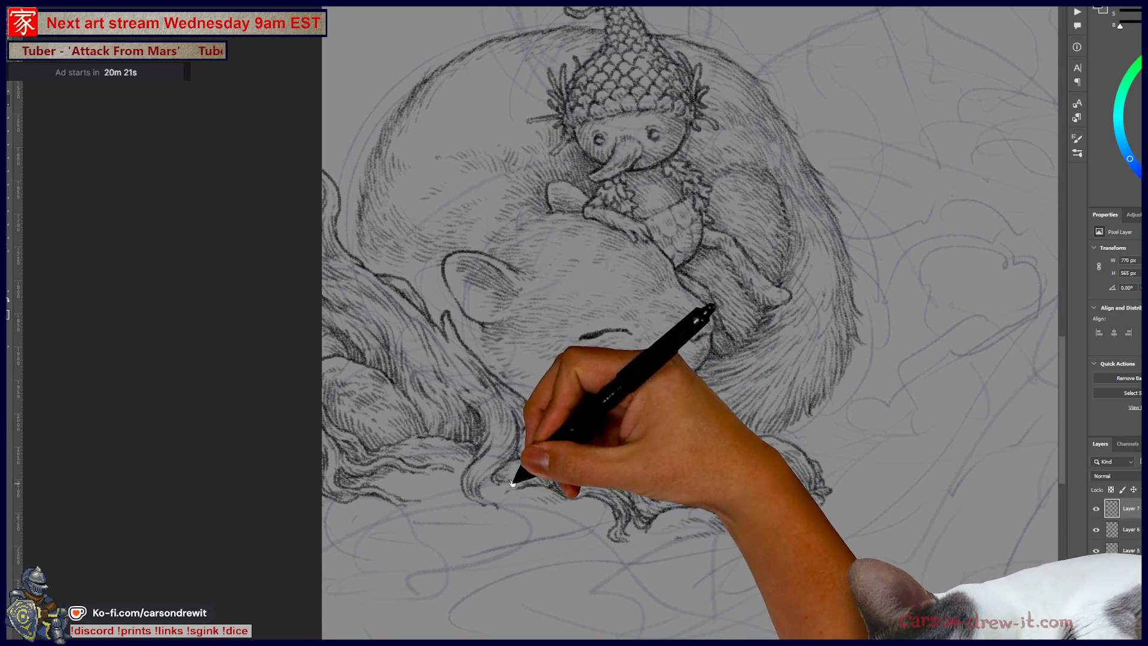
drag(520, 477, 423, 371)
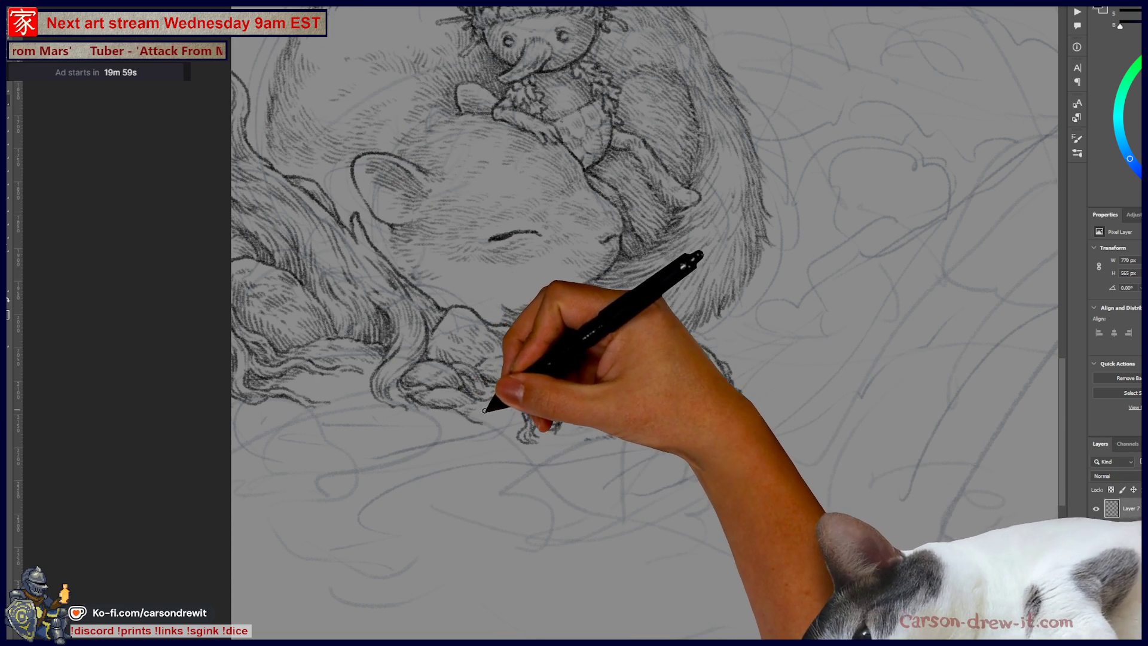
drag(549, 370, 601, 474)
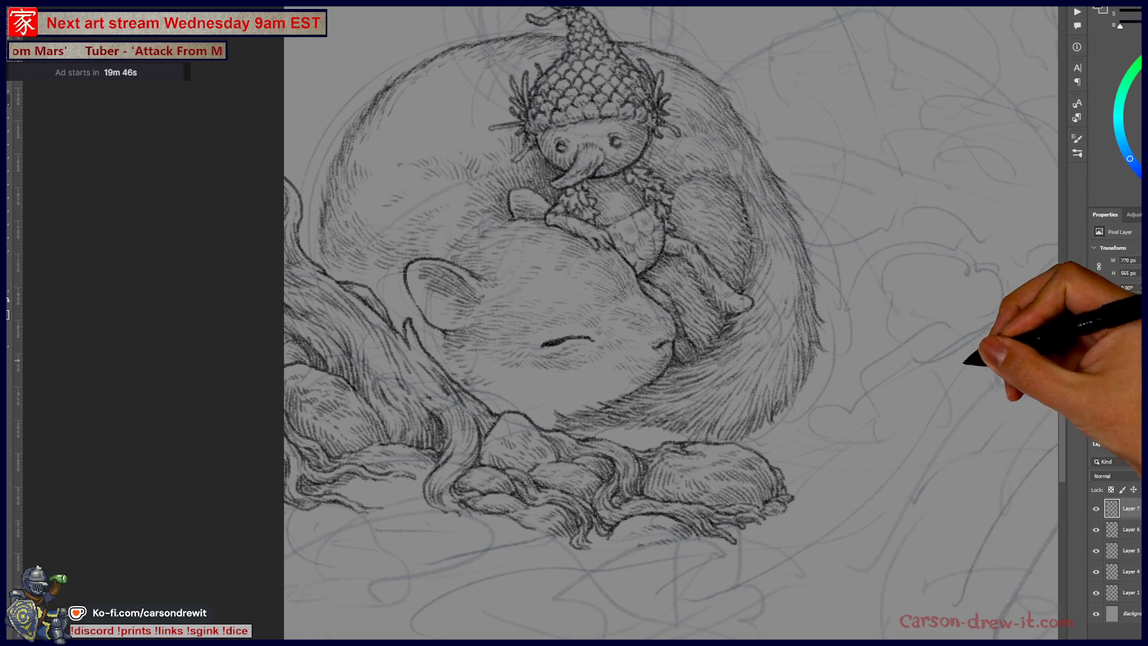
Step: Zoom out from the squirrel drawing and bring up the SCORES canvas with play, art, game, movie, book and song icons
key(ctrl+minus)
scroll(769, 397, up, 1)
scroll(742, 436, up, 2)
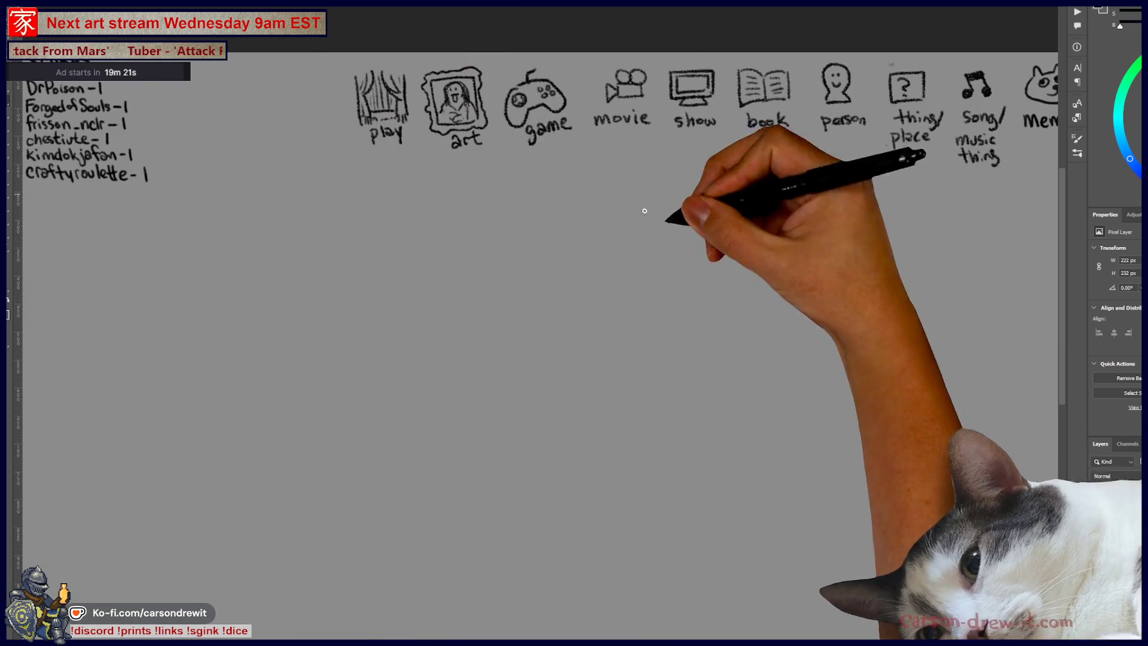
Step: Move from SCORES to the grayscale curio-shop illustration with the hatted girl, cats and dog
scroll(722, 279, up, 1)
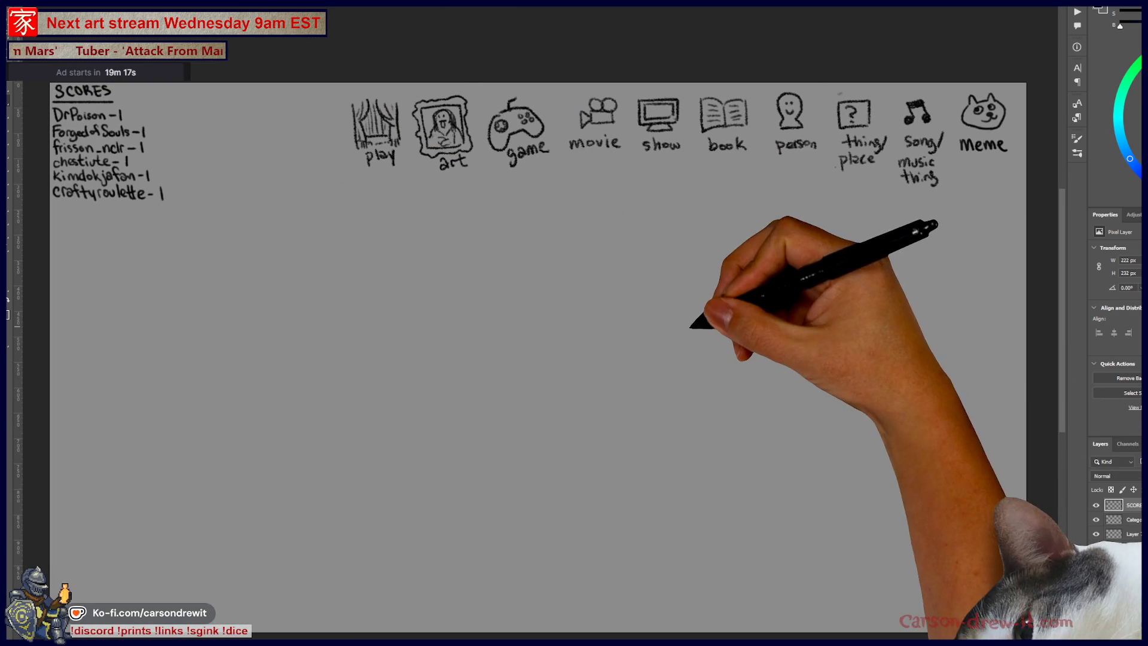
key(ctrl+Tab)
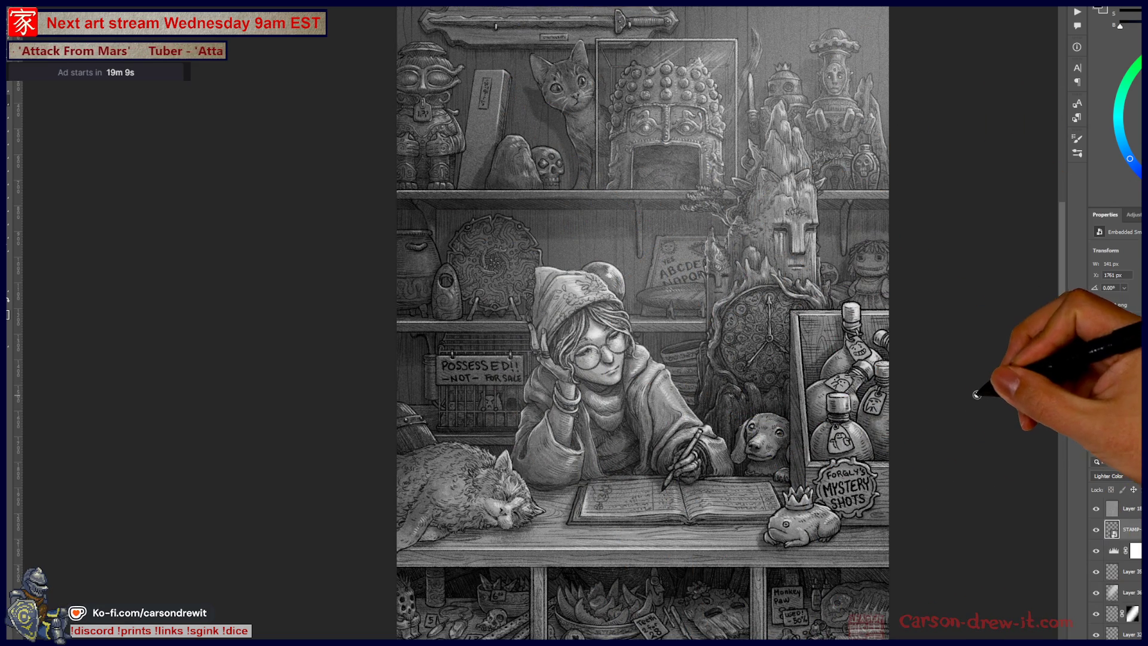
scroll(907, 439, up, 2)
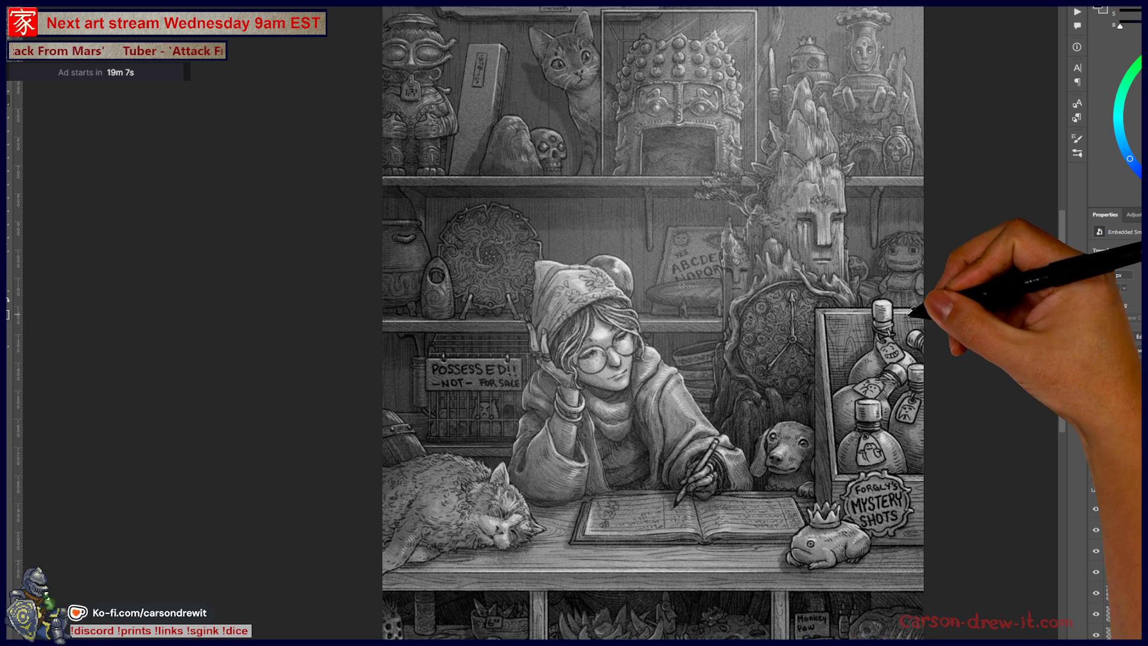
scroll(801, 396, up, 1)
drag(801, 396, 792, 390)
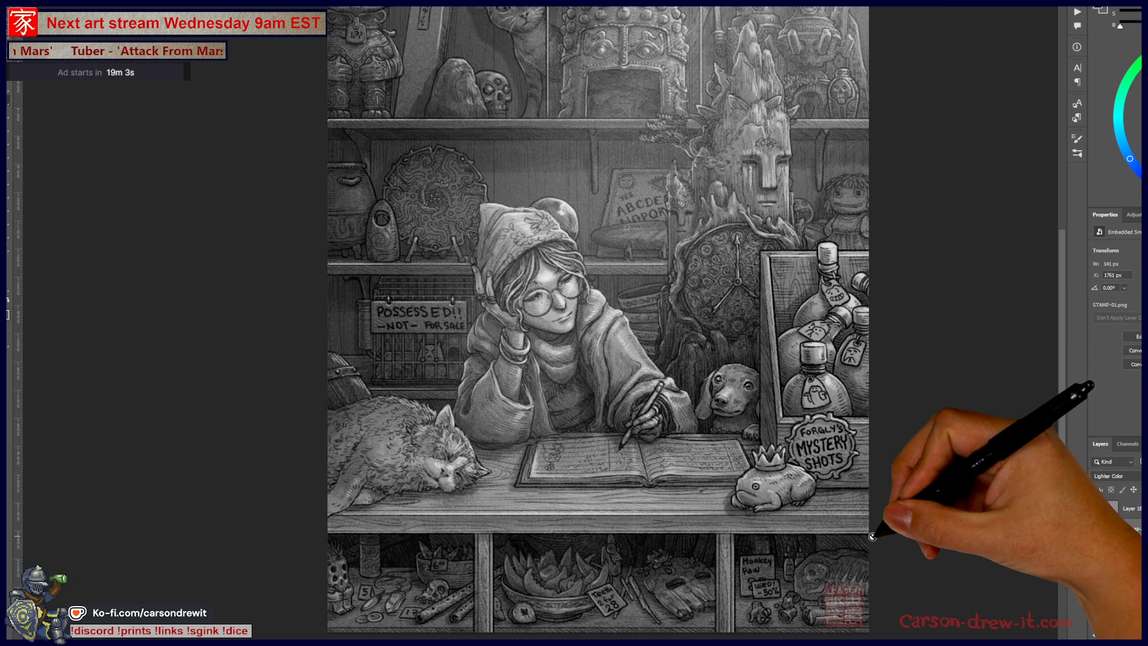
scroll(788, 554, up, 1)
drag(784, 515, 789, 508)
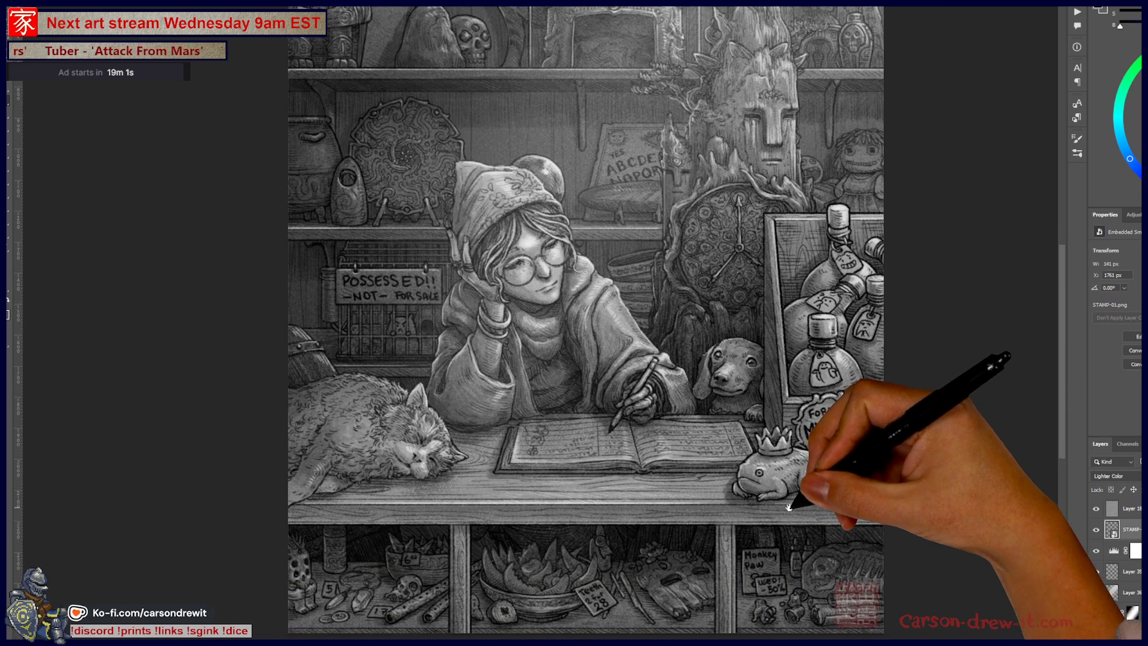
scroll(783, 520, up, 3)
scroll(796, 371, up, 2)
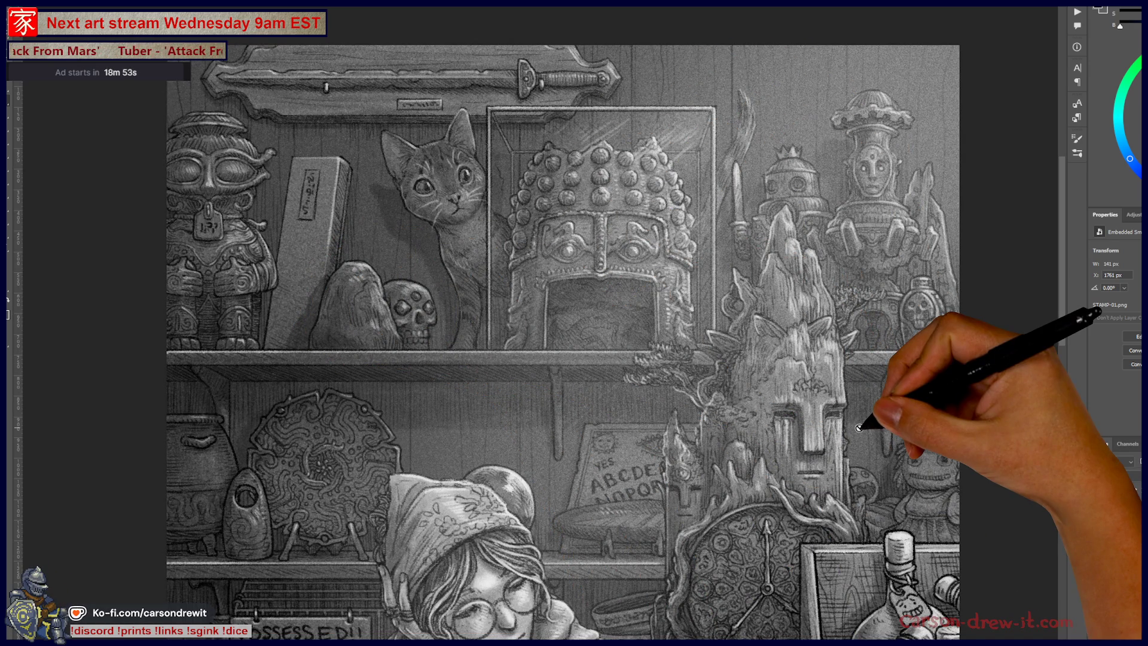
scroll(861, 422, down, 3)
drag(845, 385, 820, 231)
drag(756, 479, 710, 396)
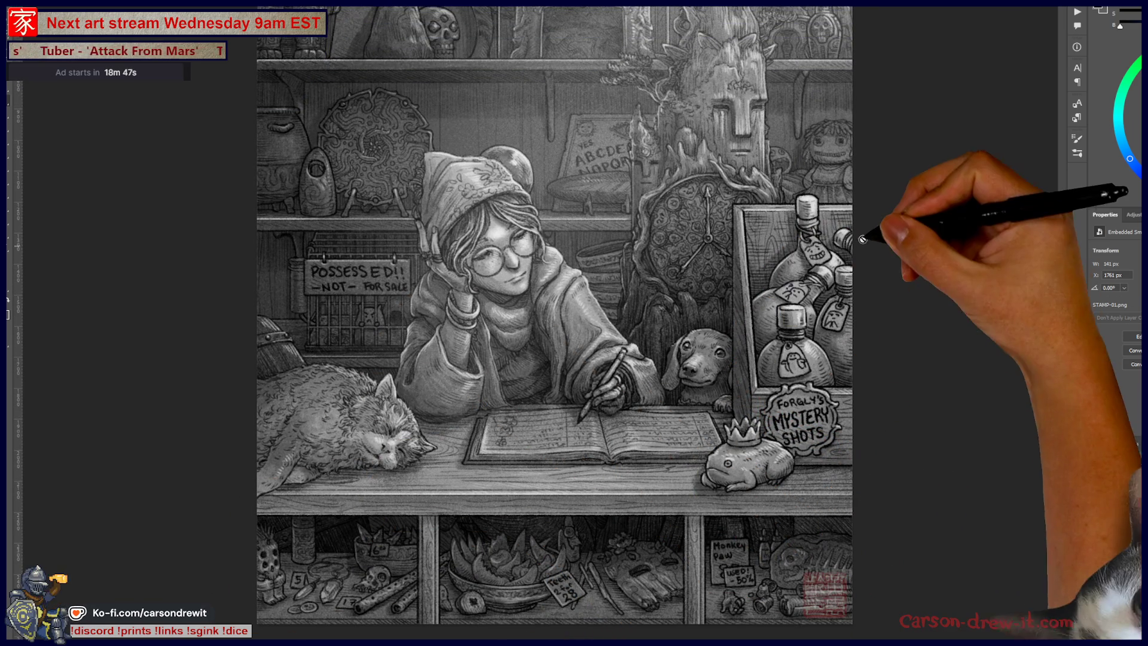
drag(974, 231, 996, 398)
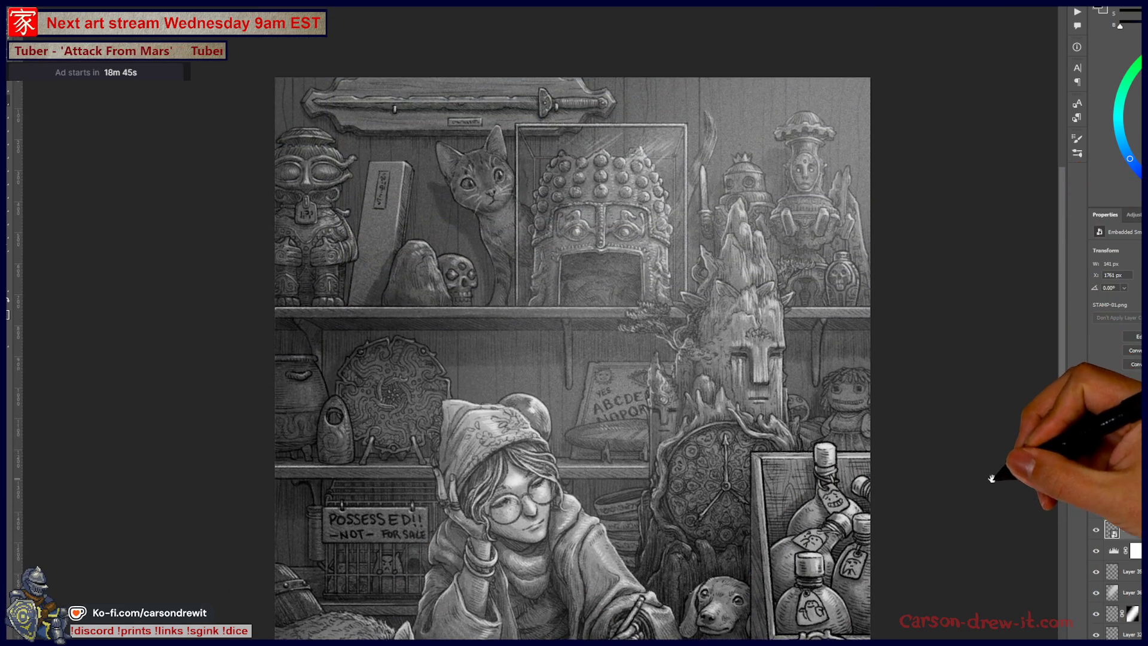
Step: Browse the Sketches 2025 thumbnails and open the Daily-125 October sketch image
key(alt+Tab)
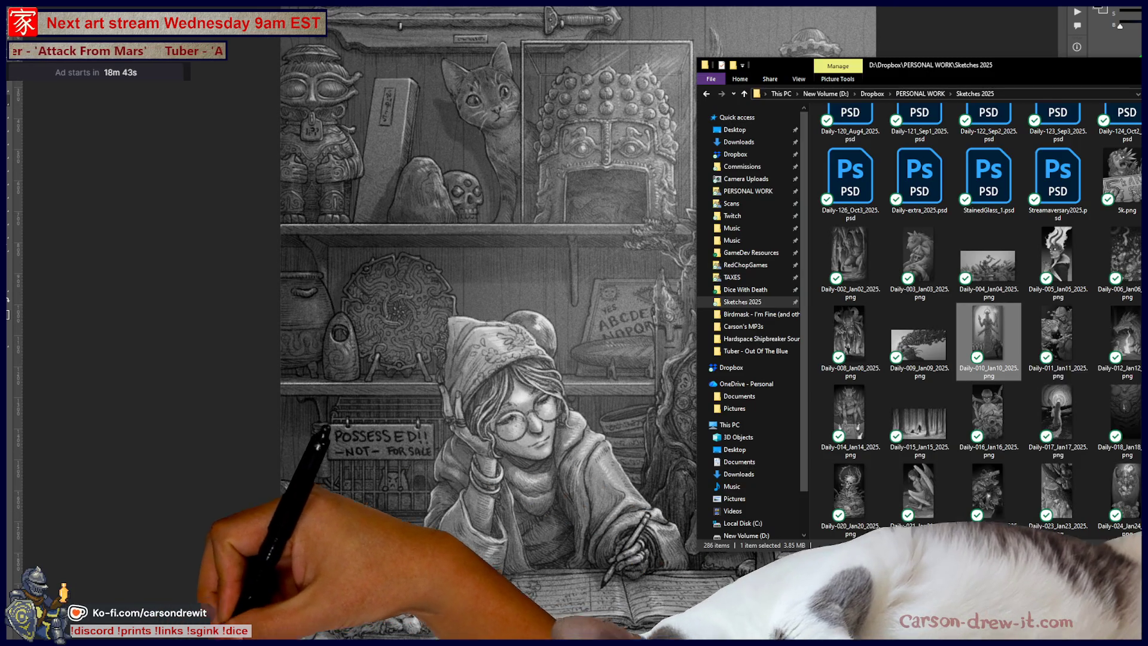
scroll(1120, 423, down, 20)
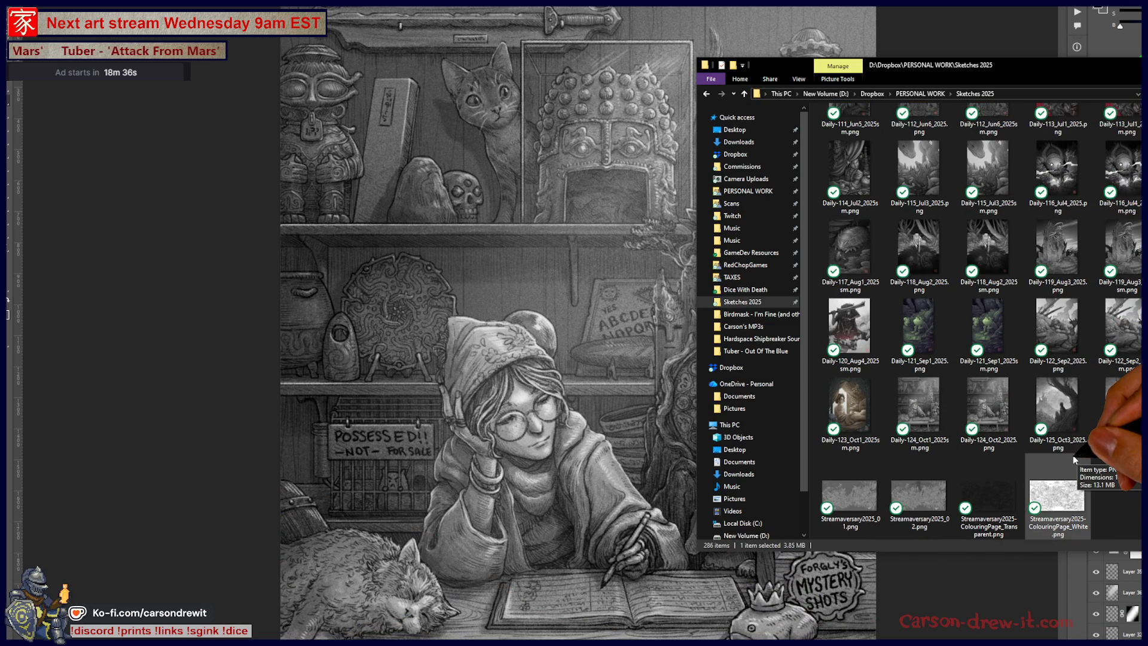
scroll(1068, 450, up, 5)
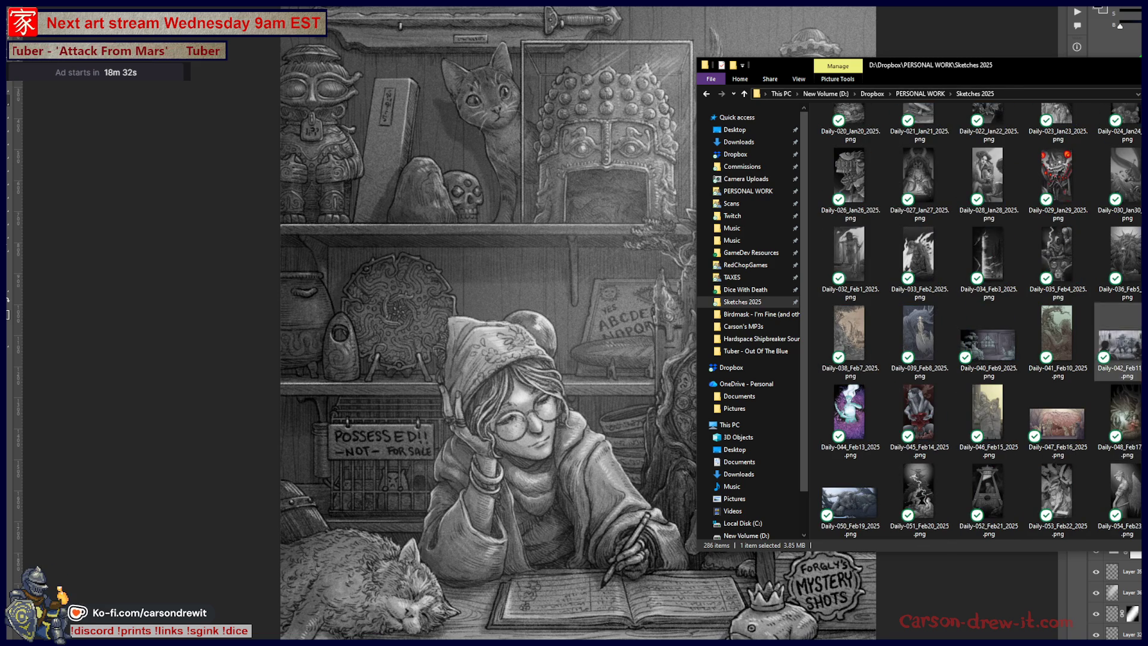
scroll(1106, 328, down, 10)
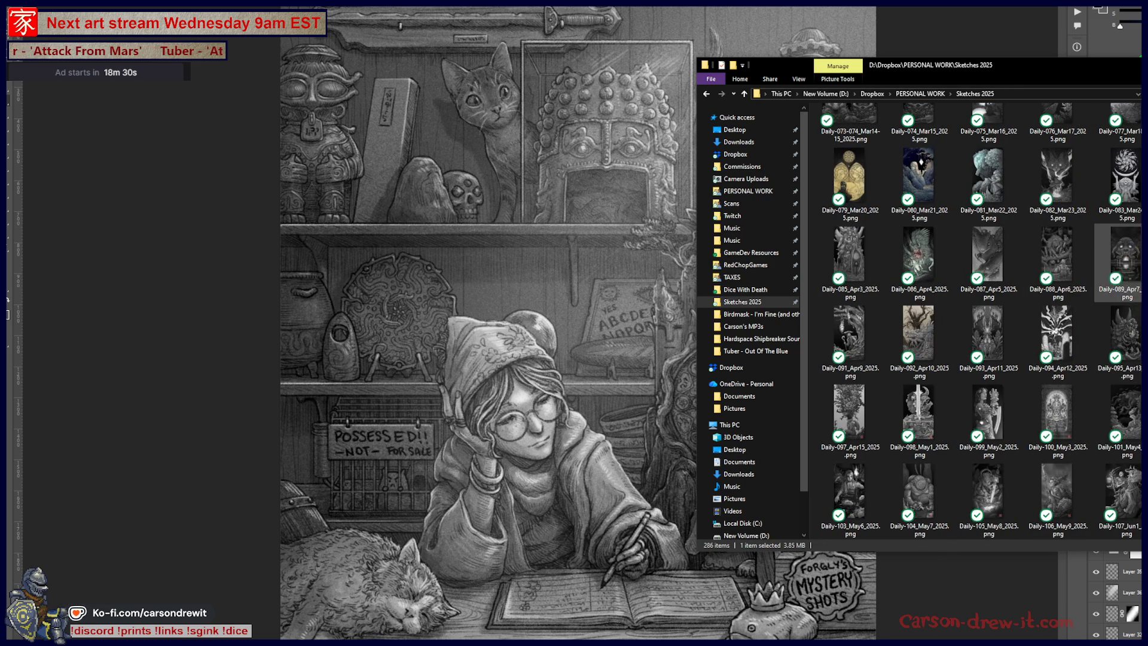
scroll(1104, 281, down, 5)
click(1133, 435)
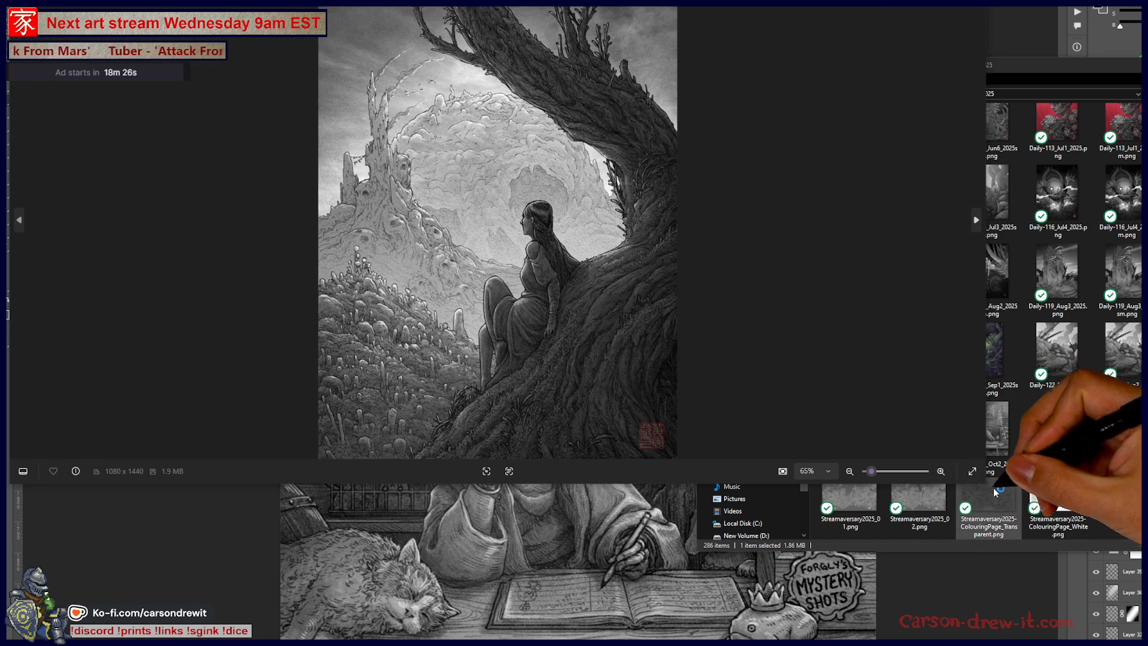
Step: Show the sketch fullscreen and step through eight more finished artworks in Photos
click(973, 471)
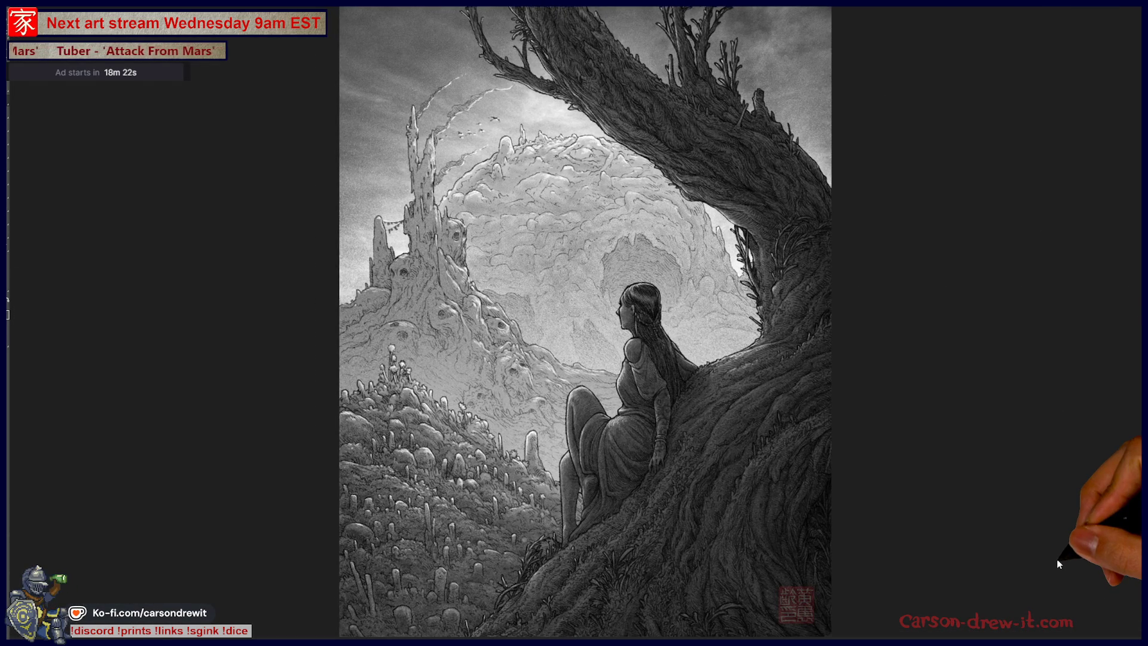
key(Right)
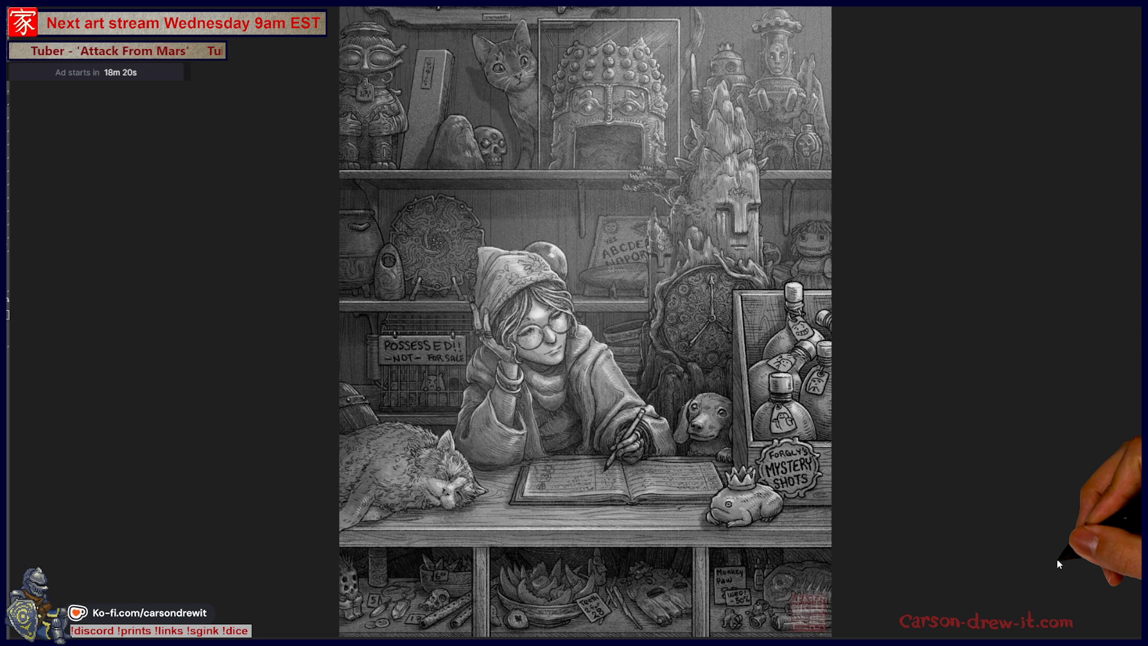
key(Right)
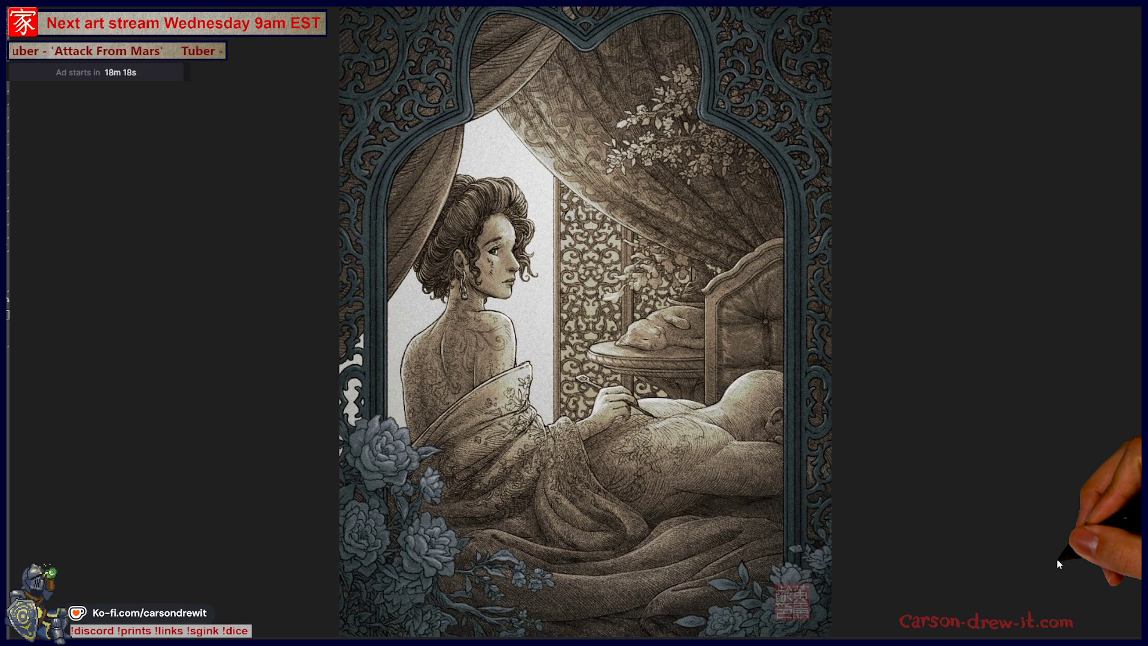
key(Right)
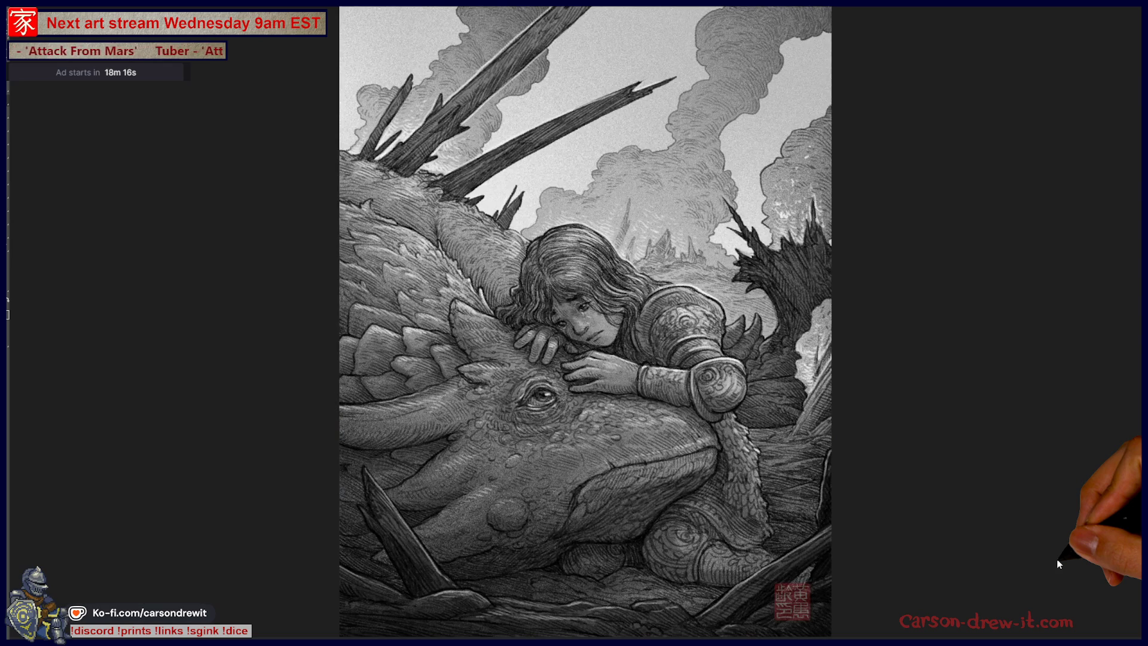
key(Right)
key(Right)
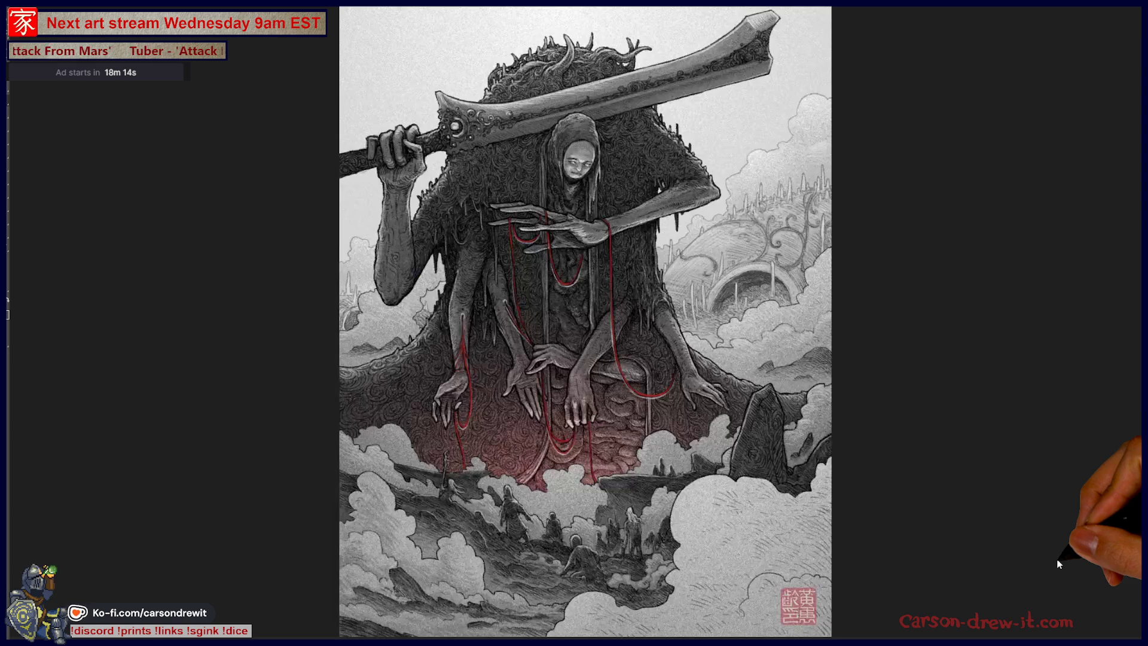
key(Right)
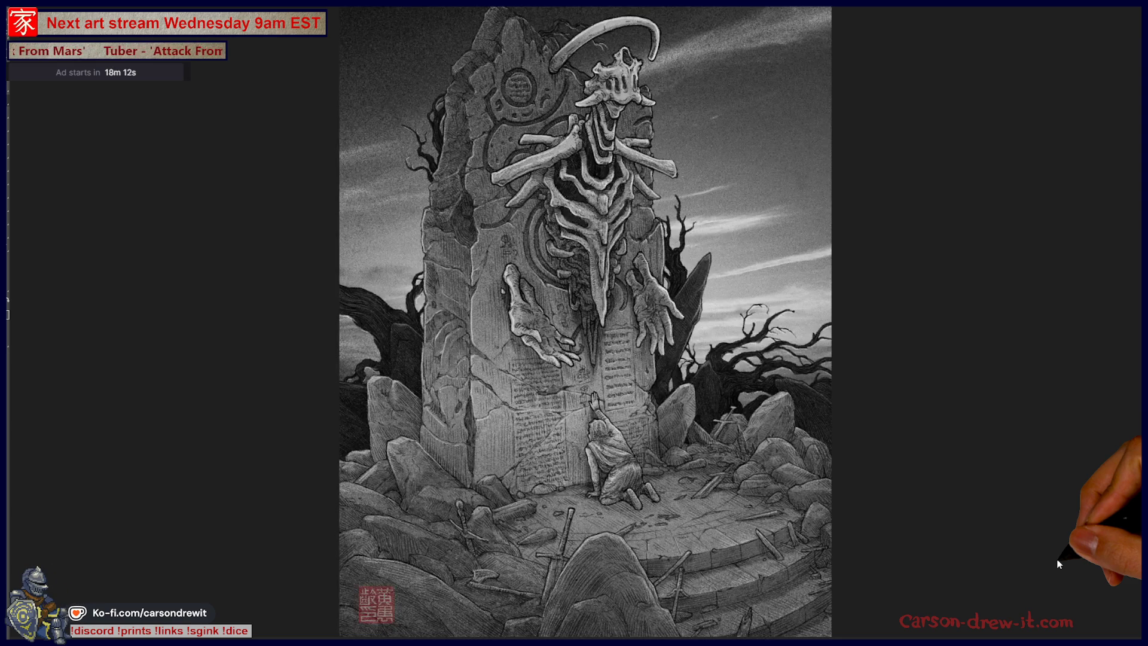
key(Right)
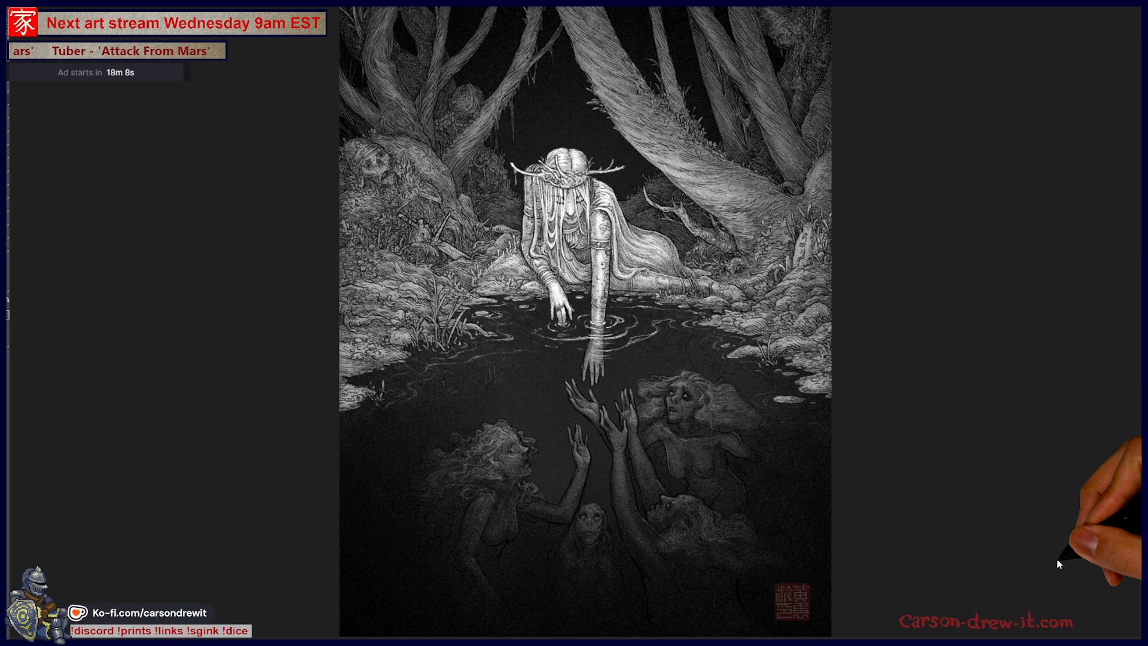
key(Right)
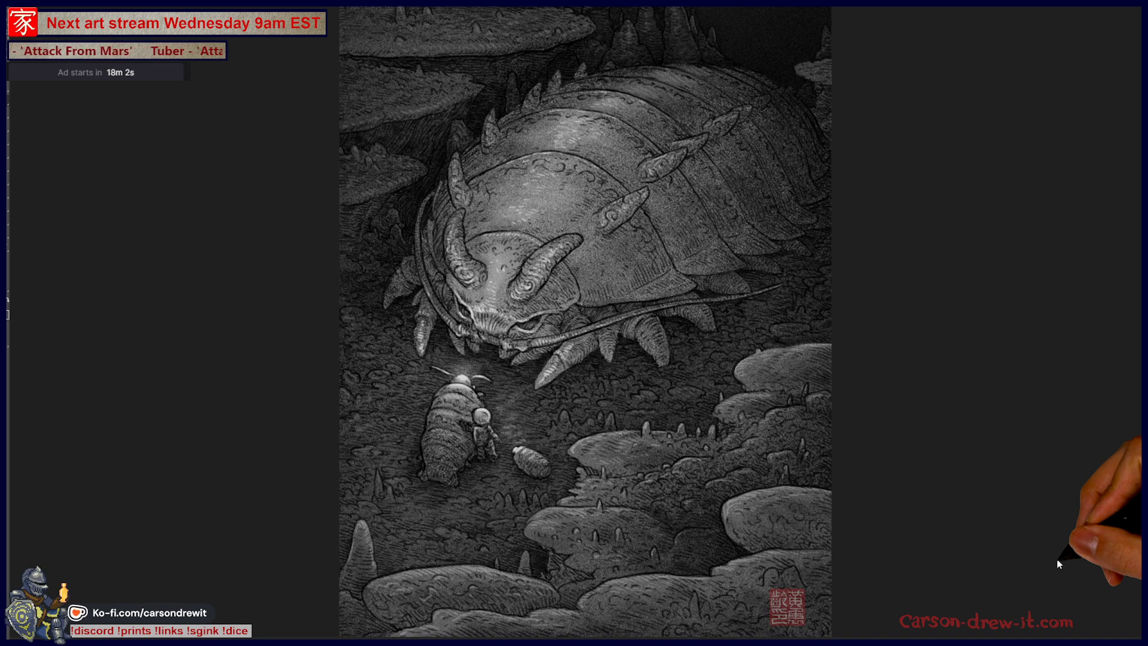
key(Right)
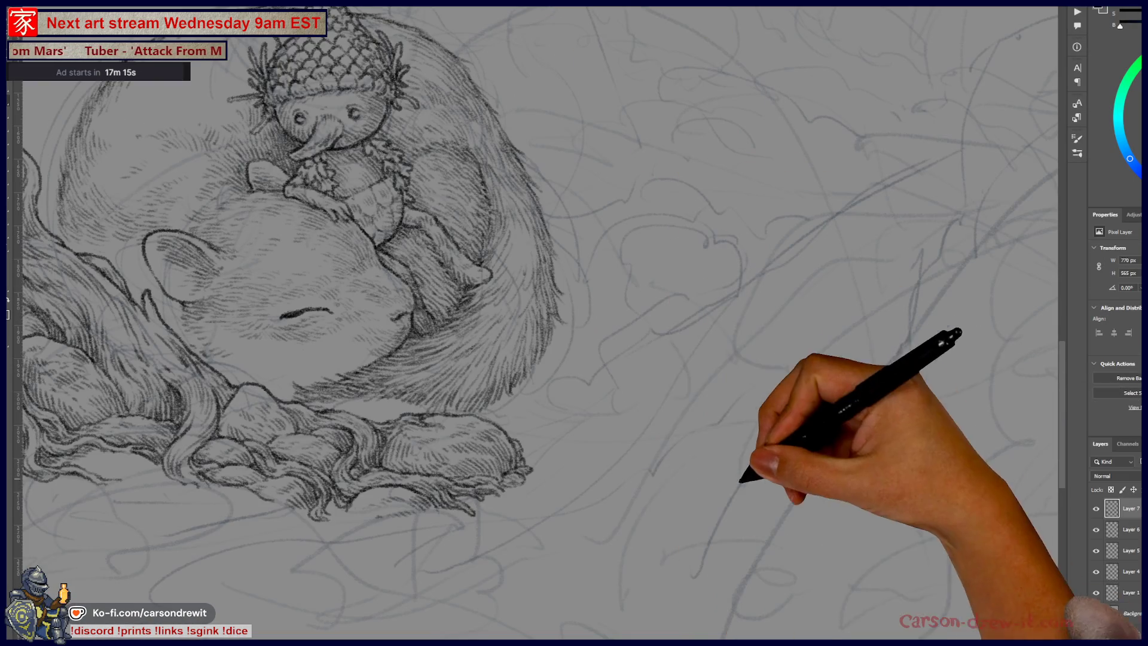
Step: Ink the squirrel's closed eye line
scroll(609, 496, down, 1)
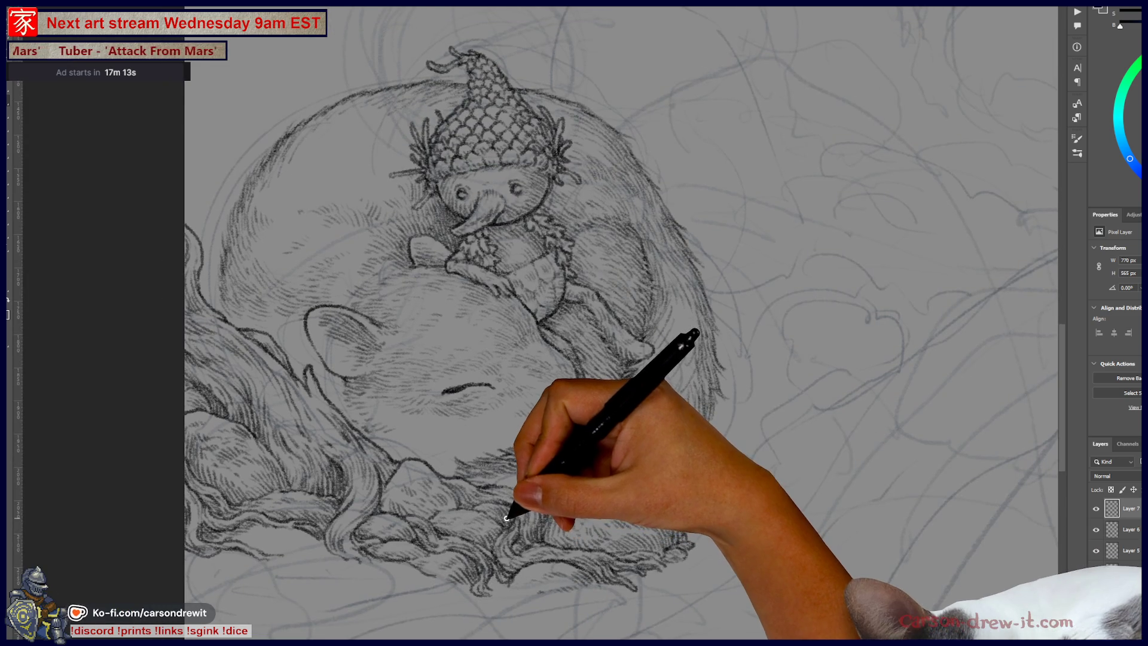
scroll(609, 496, down, 2)
scroll(609, 496, up, 2)
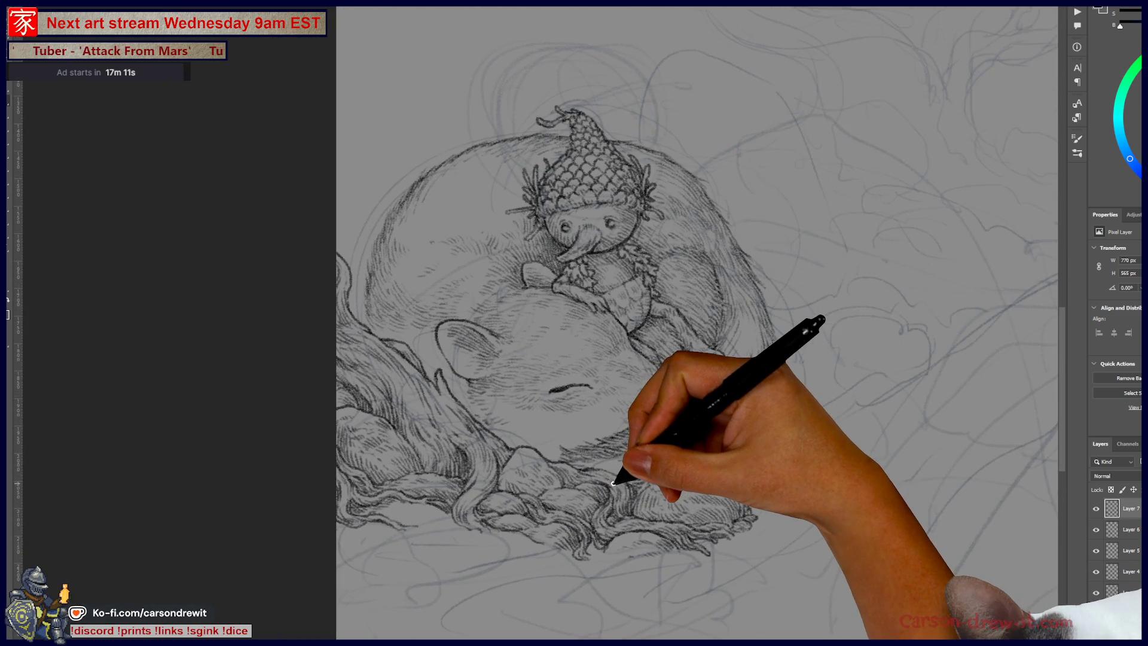
scroll(503, 363, up, 1)
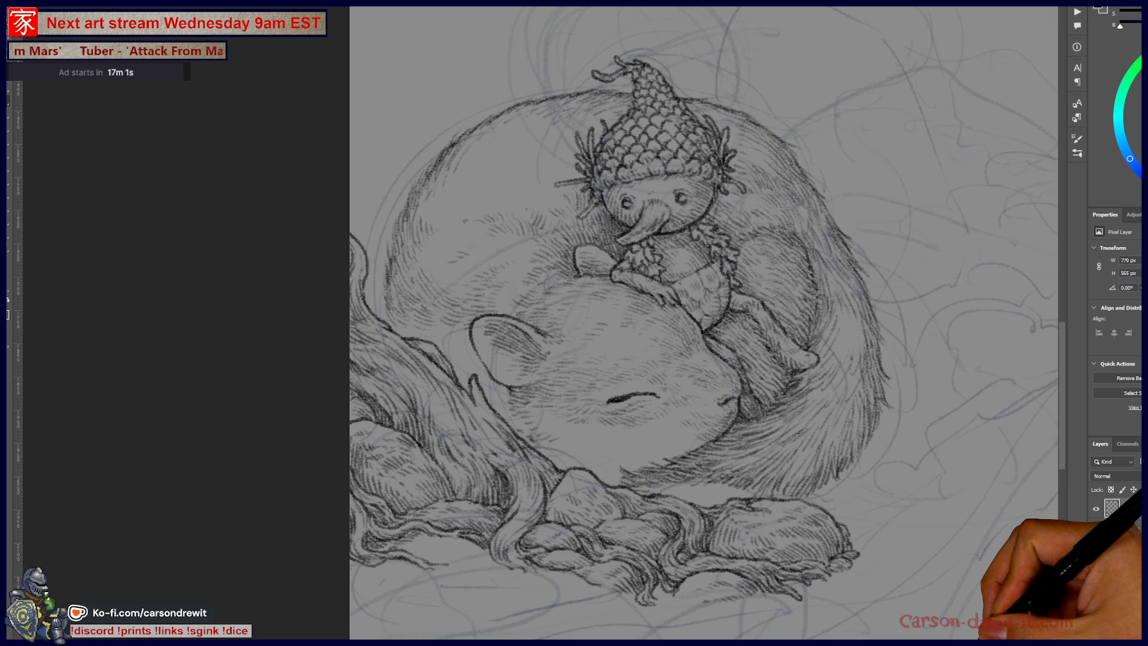
drag(340, 555, 360, 420)
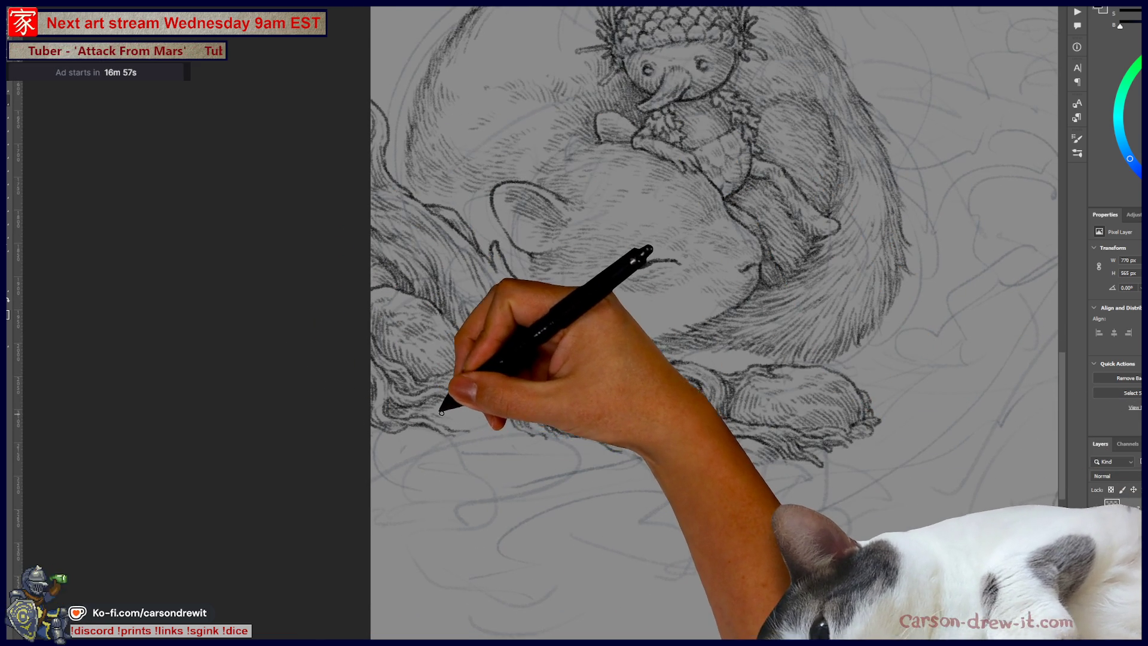
drag(679, 261, 628, 266)
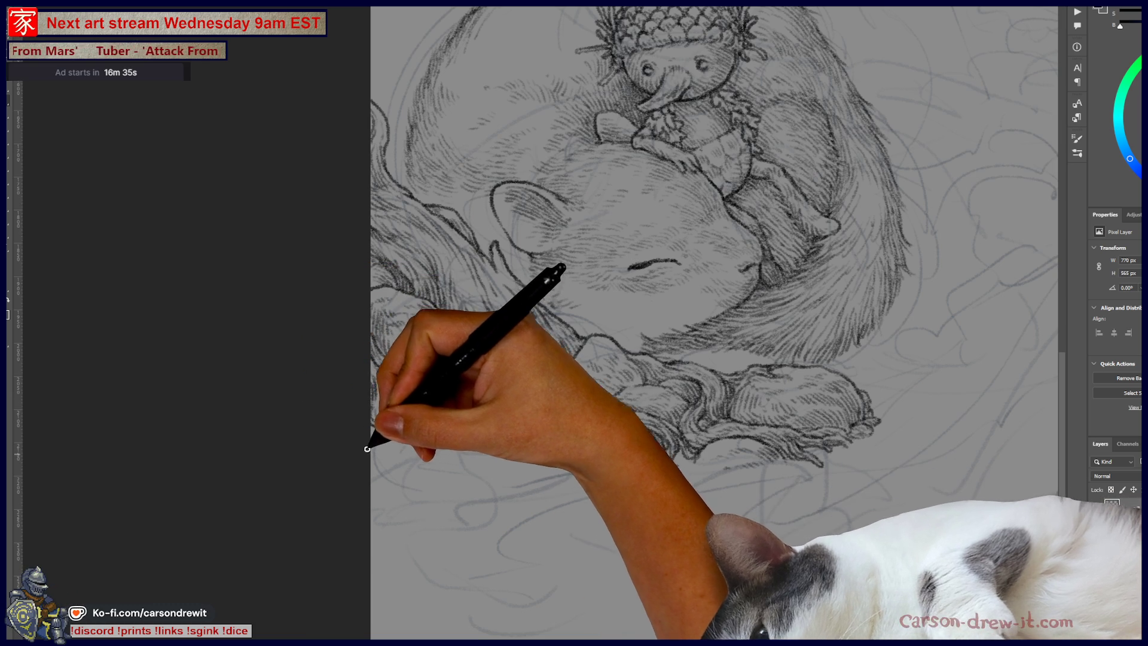
Step: Draw a curving ground line toward the squirrel and pebble outlines in the lower left
drag(494, 497, 413, 431)
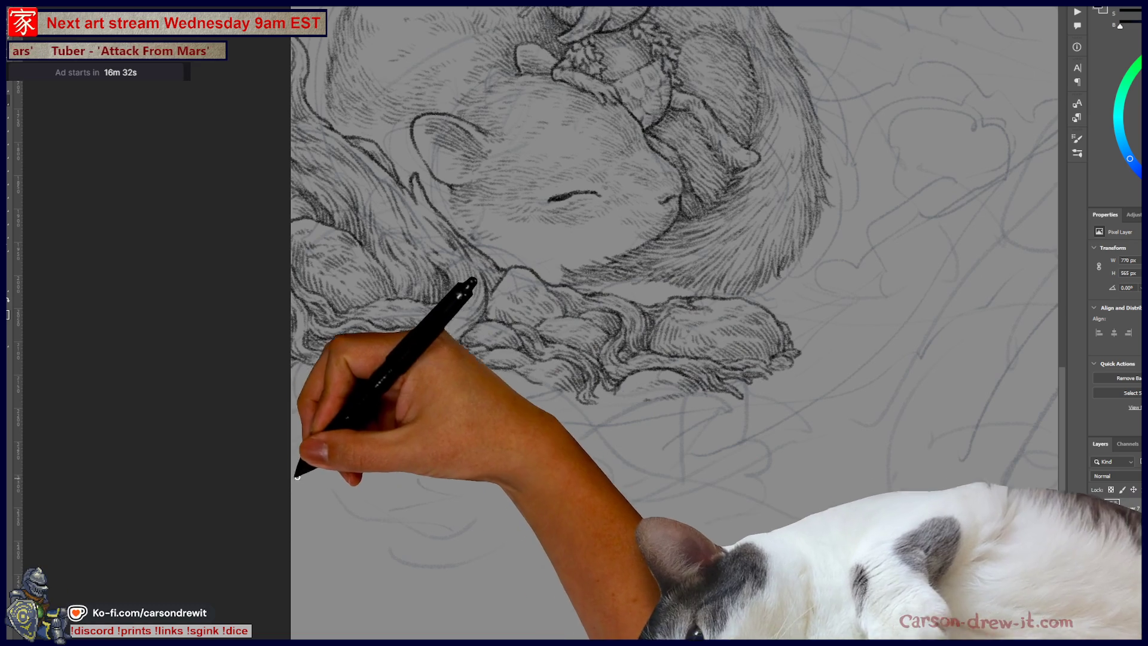
drag(293, 473, 353, 402)
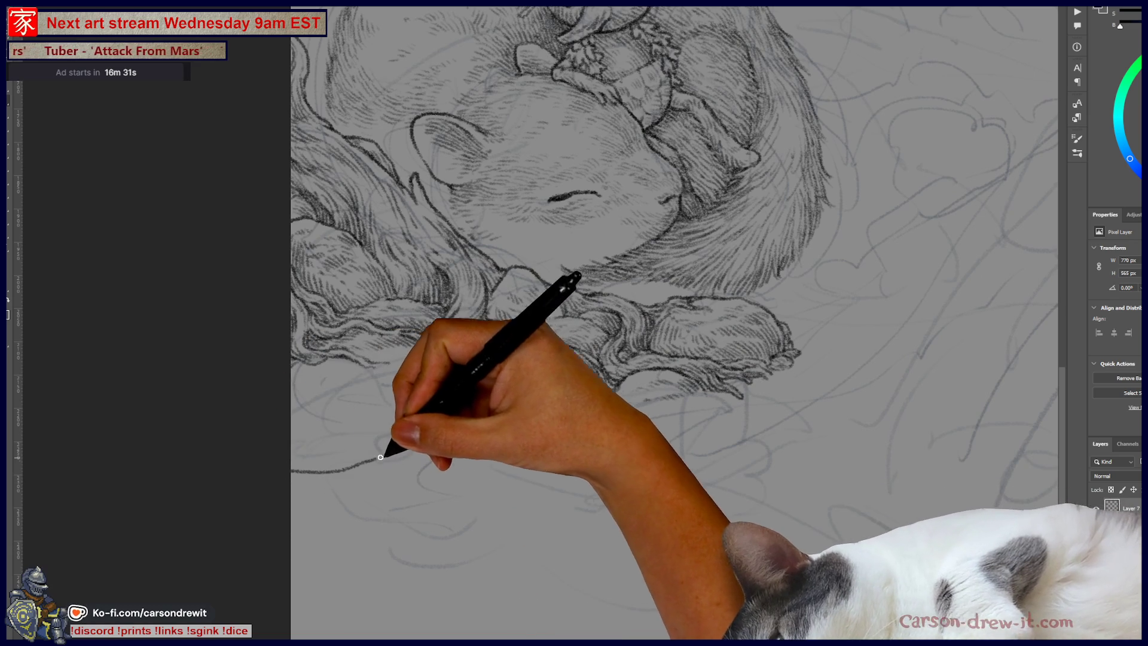
mouse_move(308, 364)
mouse_down()
mouse_move(411, 434)
mouse_move(430, 380)
mouse_up()
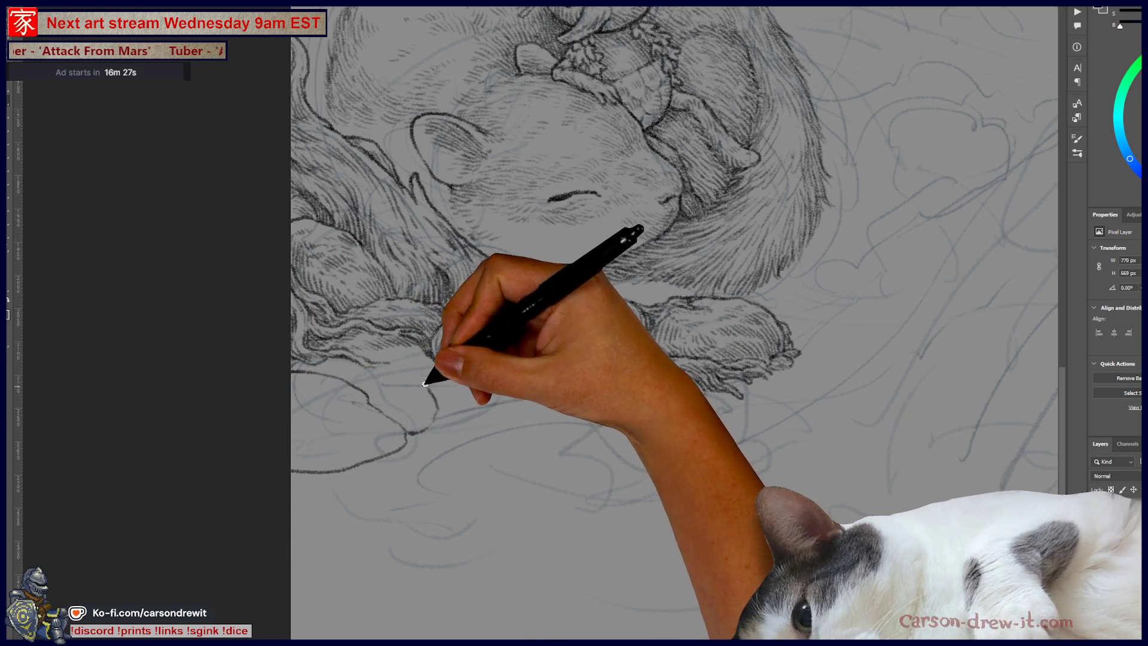
drag(518, 381, 449, 468)
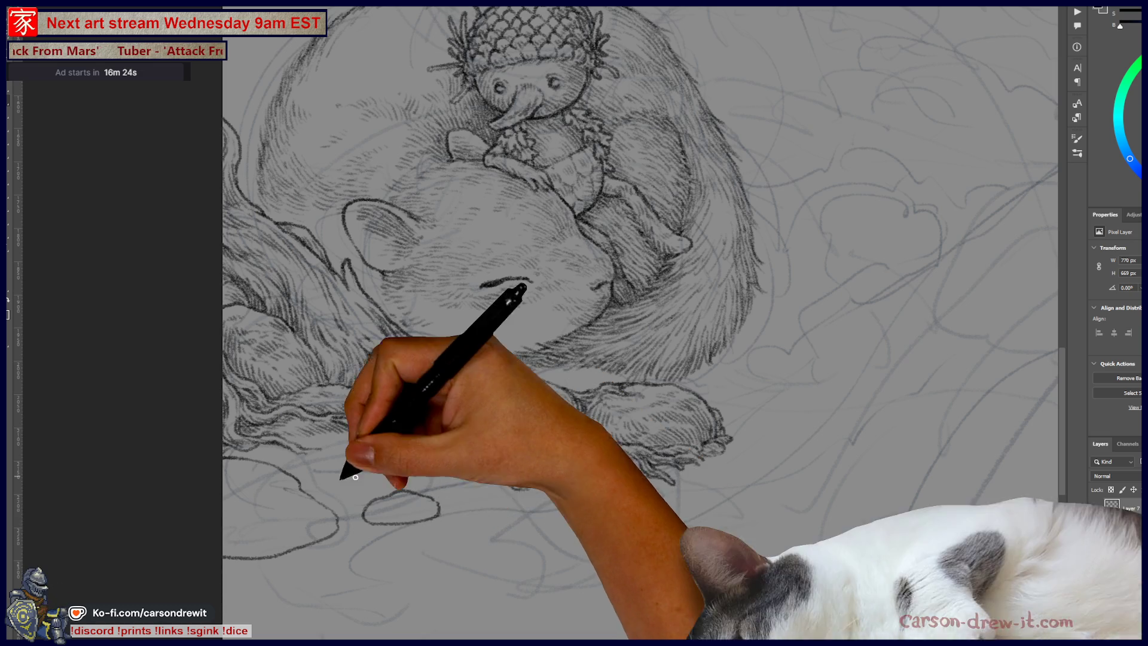
mouse_move(333, 546)
mouse_down()
mouse_move(353, 551)
mouse_move(347, 514)
mouse_up()
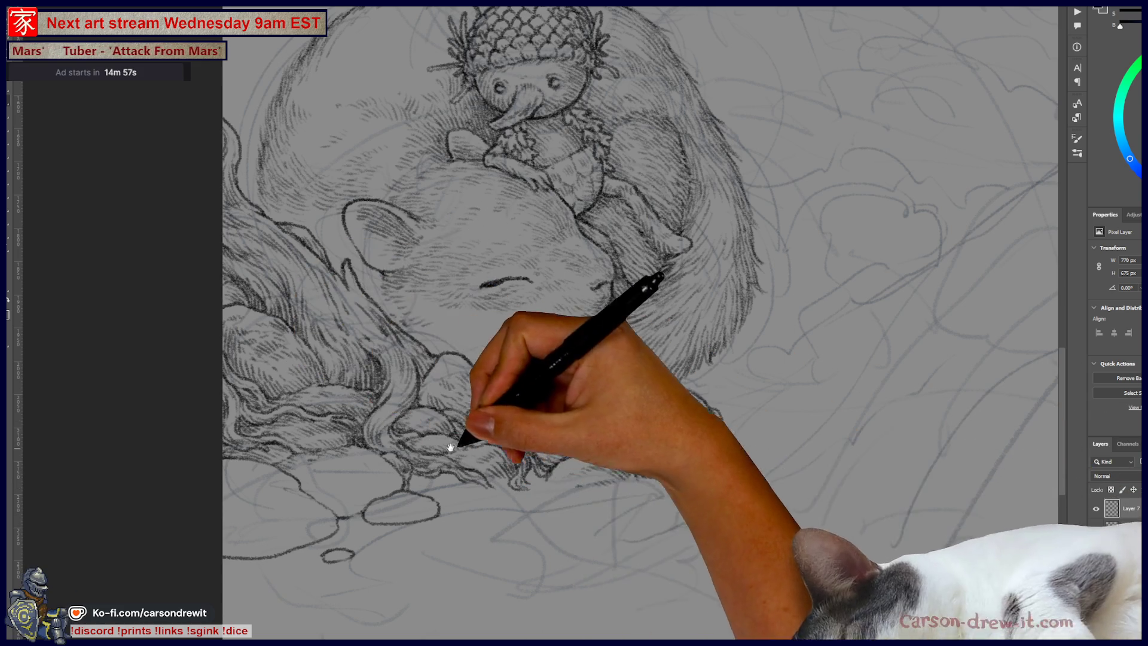
Step: Hatch along the bottom of the flowing hair and outline a small pebble beneath the squirrel
drag(430, 447, 572, 455)
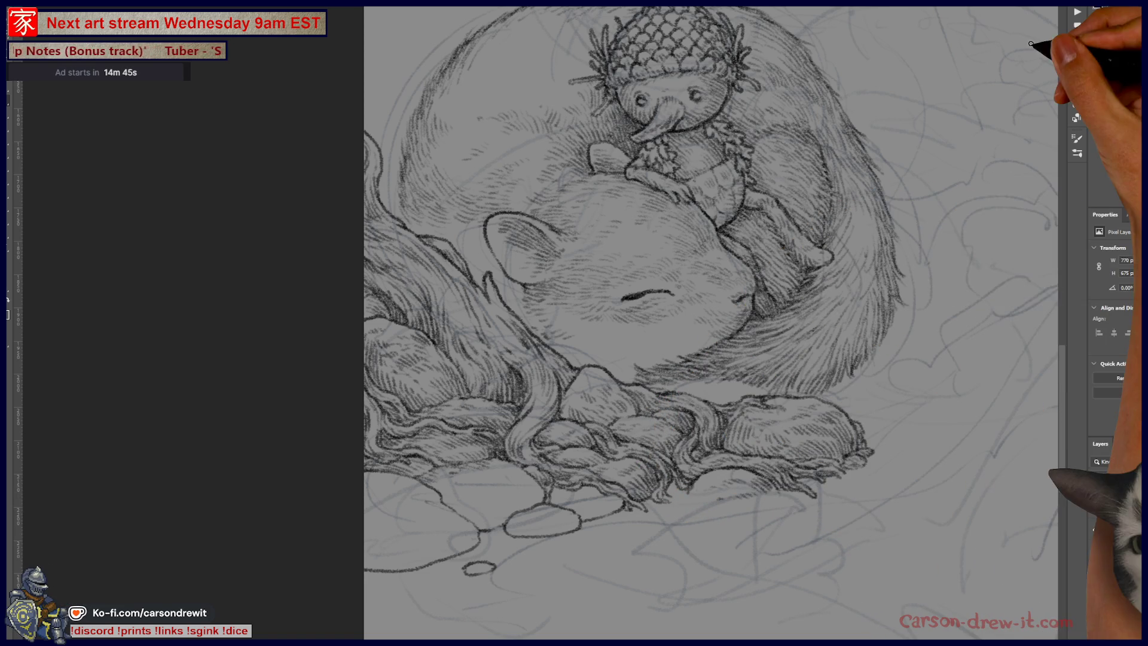
mouse_move(634, 257)
mouse_down()
mouse_move(527, 269)
mouse_move(592, 376)
mouse_up()
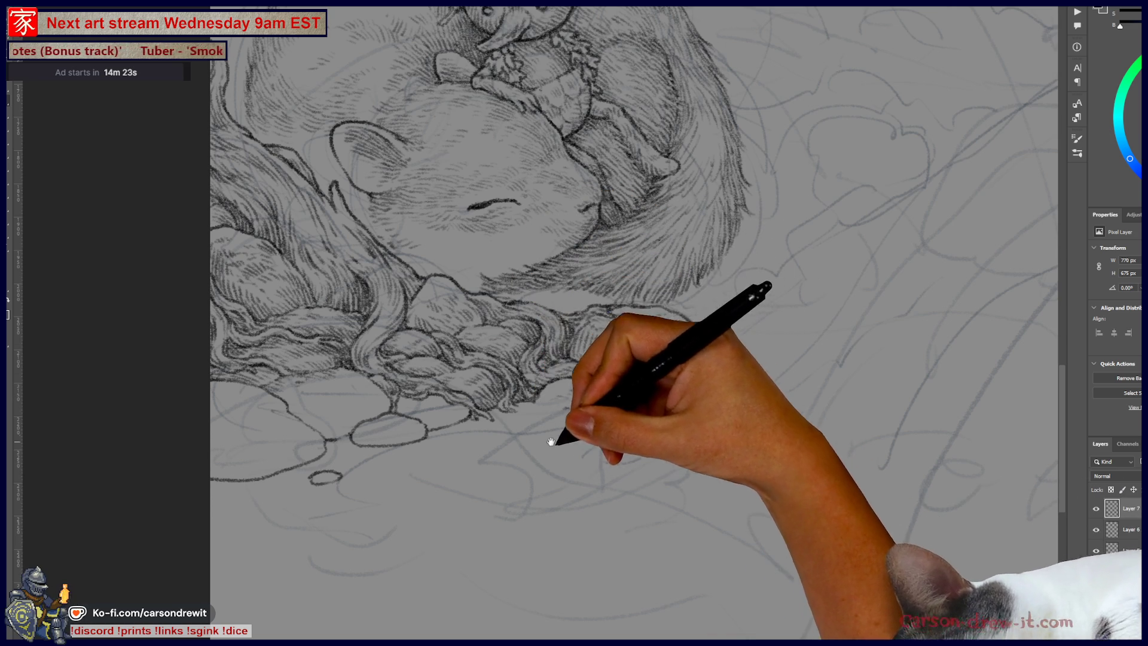
drag(546, 436, 613, 434)
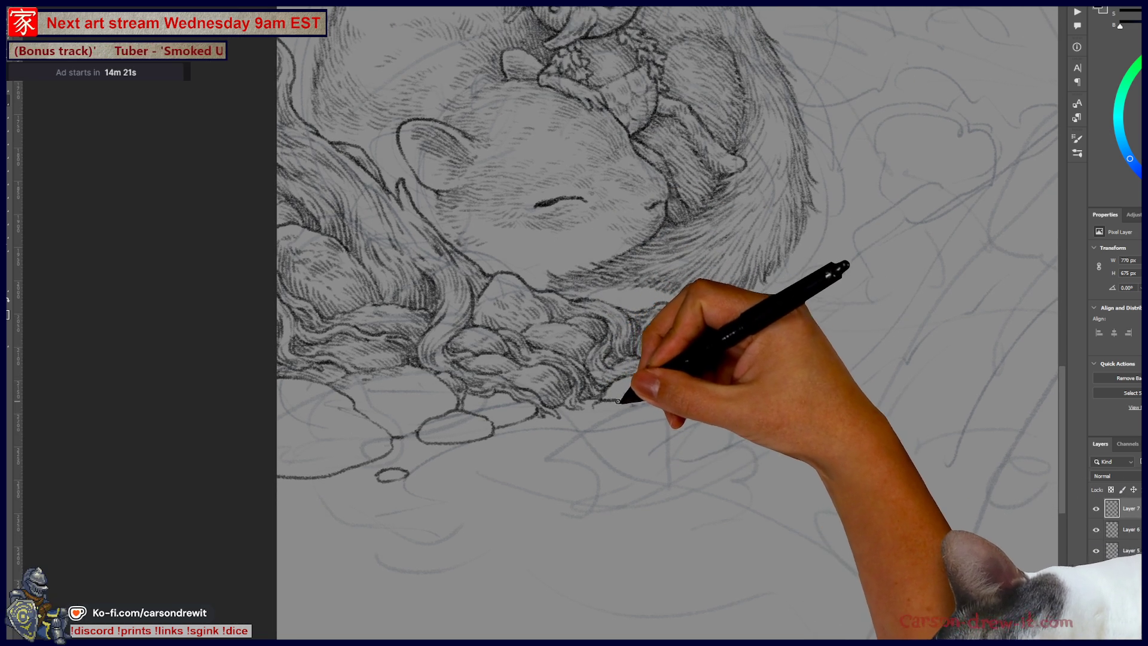
mouse_move(590, 402)
mouse_down()
mouse_move(596, 417)
mouse_move(605, 409)
mouse_up()
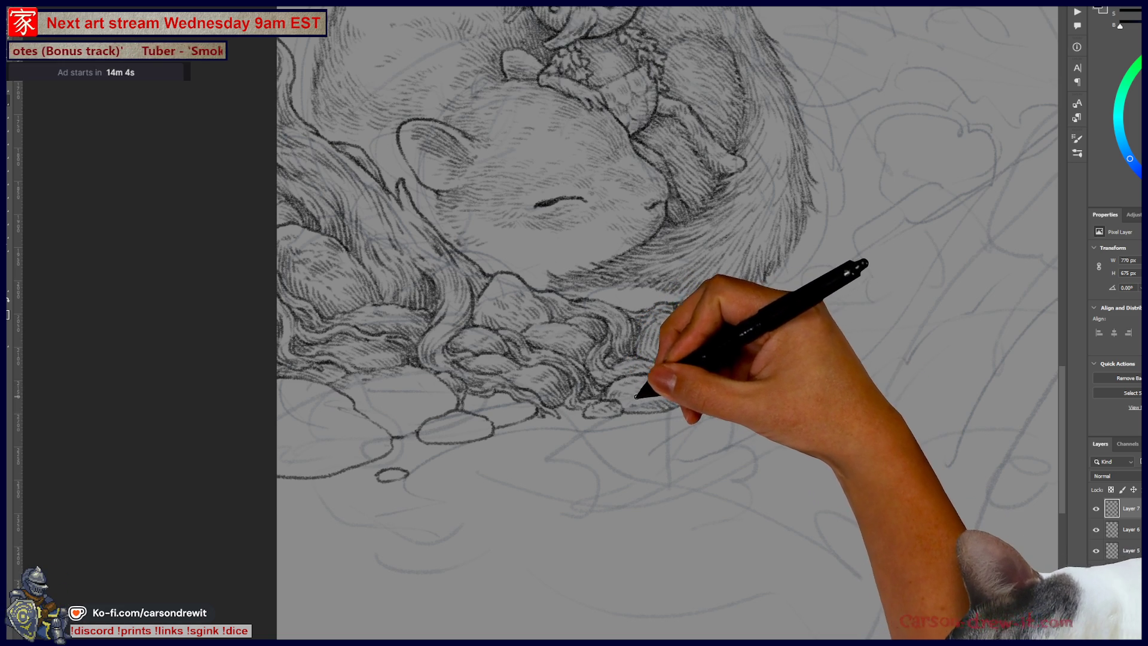
mouse_move(629, 385)
mouse_down()
mouse_move(626, 398)
mouse_move(697, 472)
mouse_up()
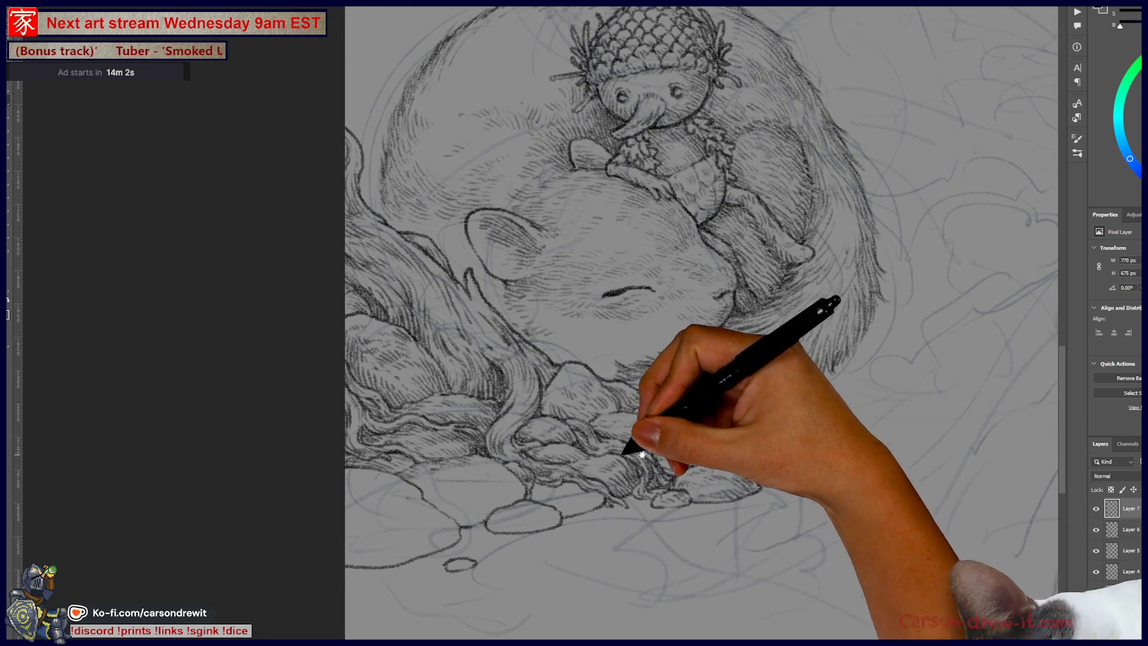
mouse_move(596, 524)
mouse_down()
mouse_move(623, 527)
mouse_move(605, 526)
mouse_up()
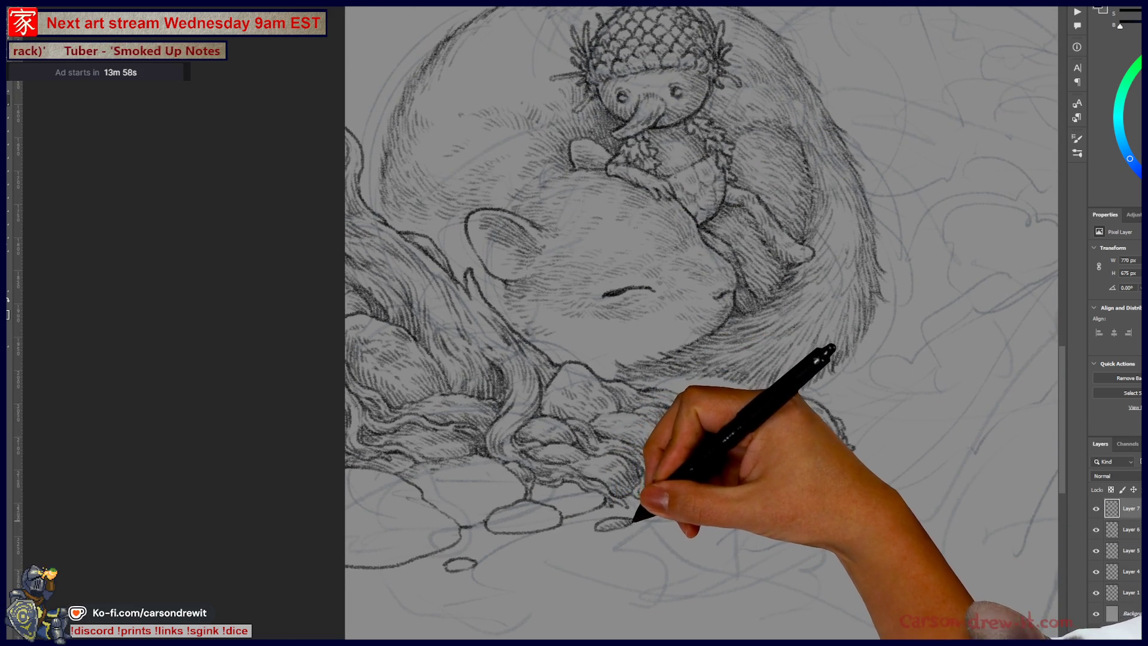